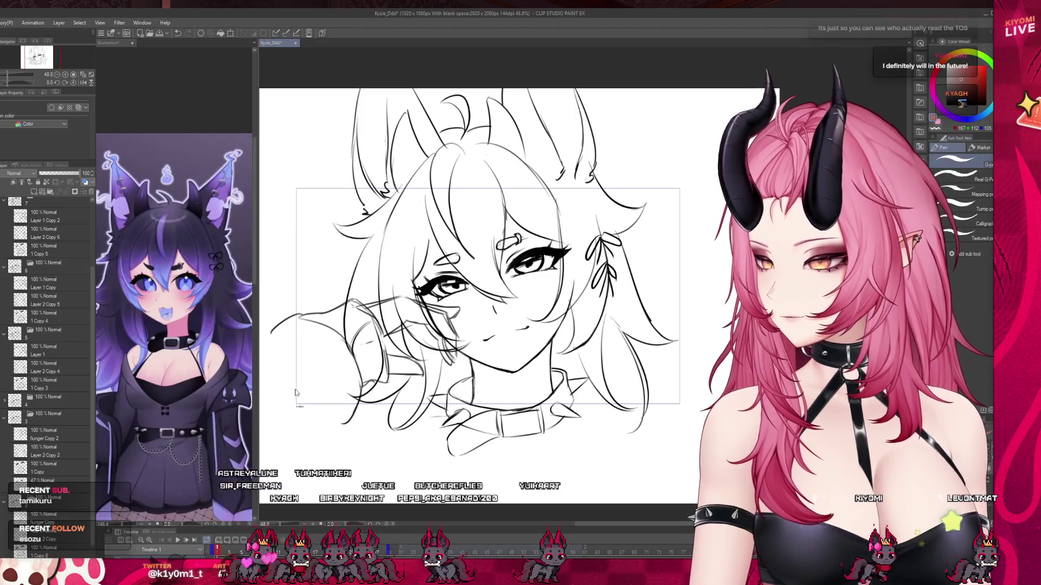
# Play through the winking sketch animation and stop on frame 29
pyautogui.scroll(-1, 295, 392)
pyautogui.moveTo(295, 392)
pyautogui.mouseDown()
pyautogui.moveTo(261, 456)
pyautogui.moveTo(175, 447)
pyautogui.mouseUp()
pyautogui.scroll(2, 420, 243)
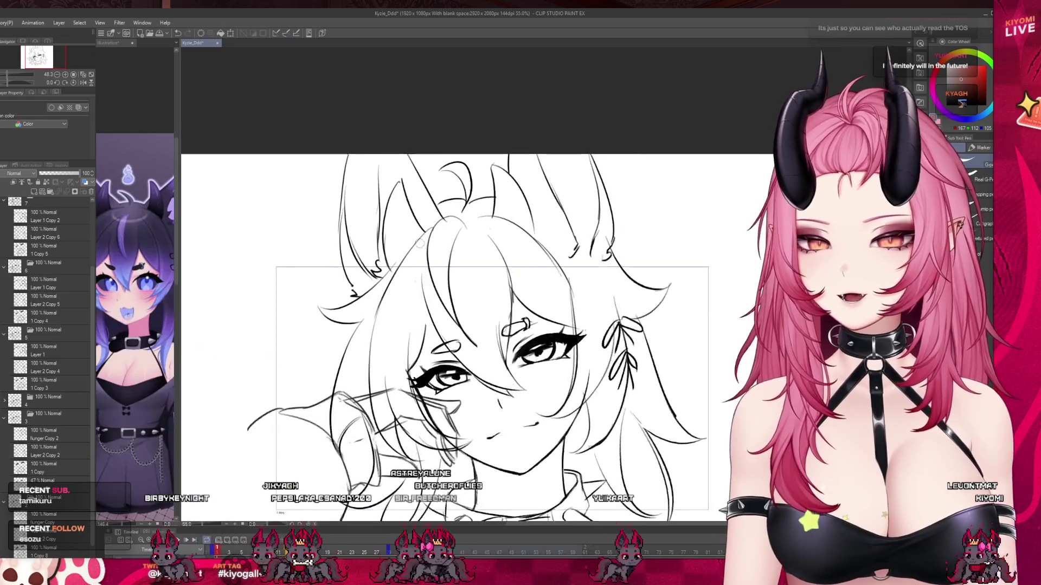
pyautogui.scroll(1, 420, 244)
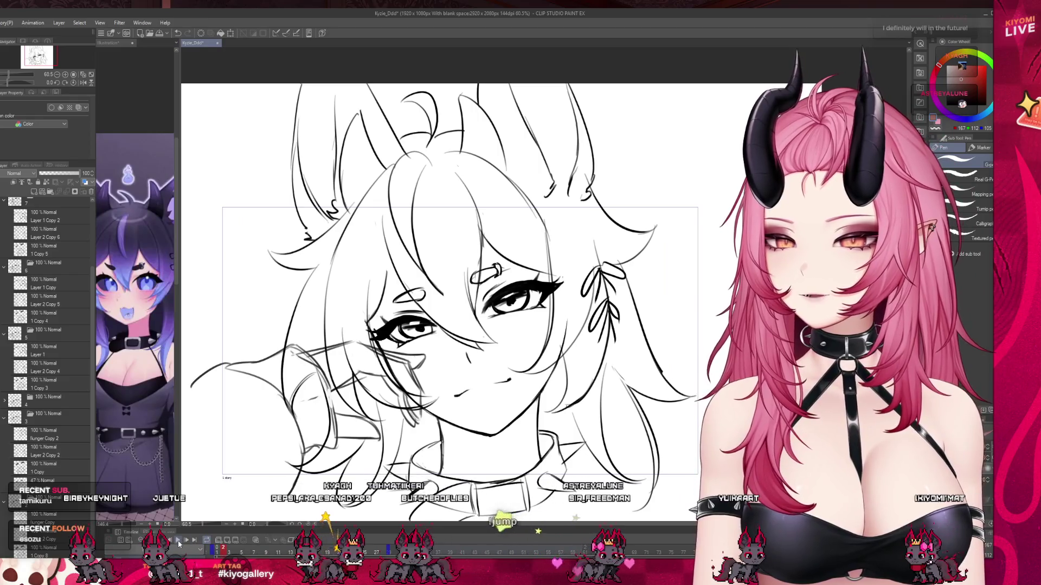
pyautogui.click(179, 541)
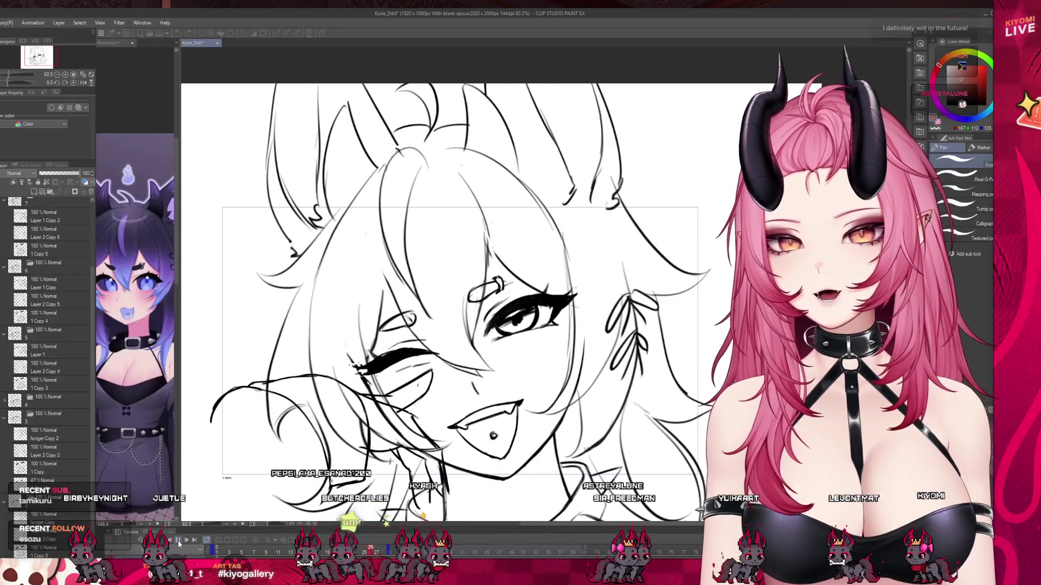
pyautogui.click(179, 542)
pyautogui.moveTo(437, 345); pyautogui.dragTo(404, 304)
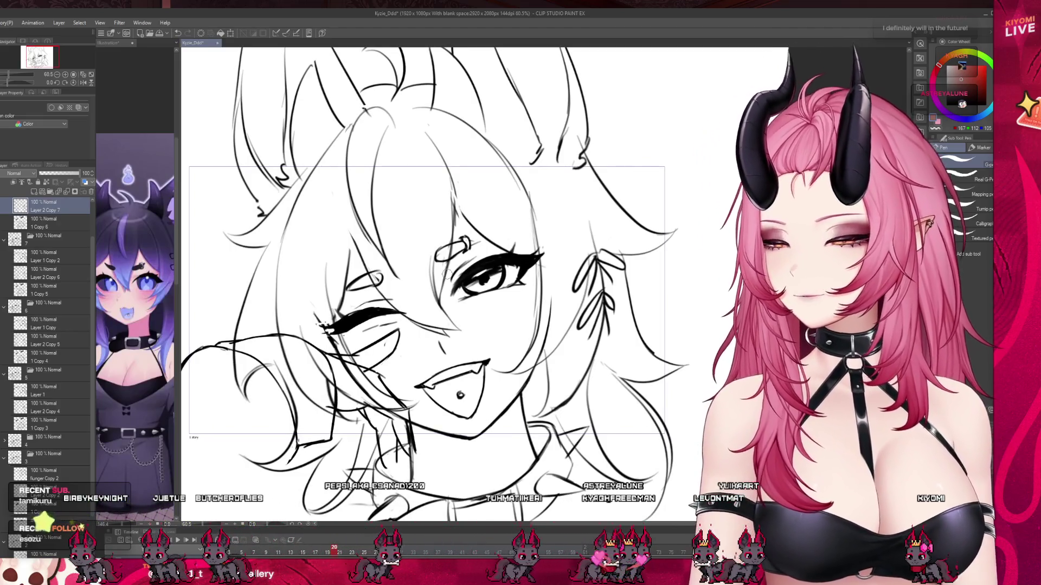
pyautogui.scroll(2, 445, 273)
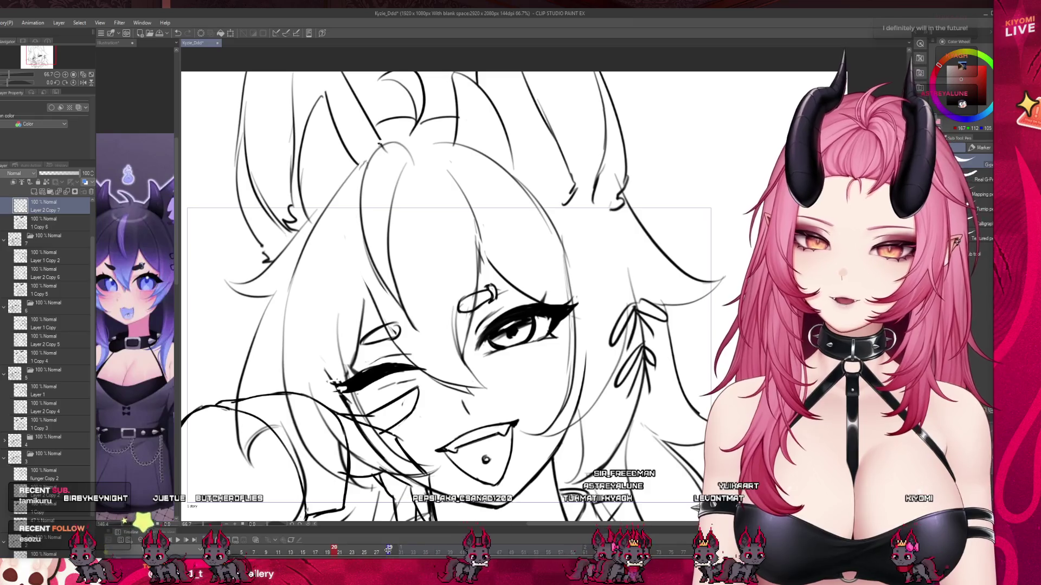
pyautogui.click(388, 550)
pyautogui.moveTo(330, 528)
pyautogui.mouseDown()
pyautogui.moveTo(330, 339)
pyautogui.moveTo(330, 494)
pyautogui.mouseUp()
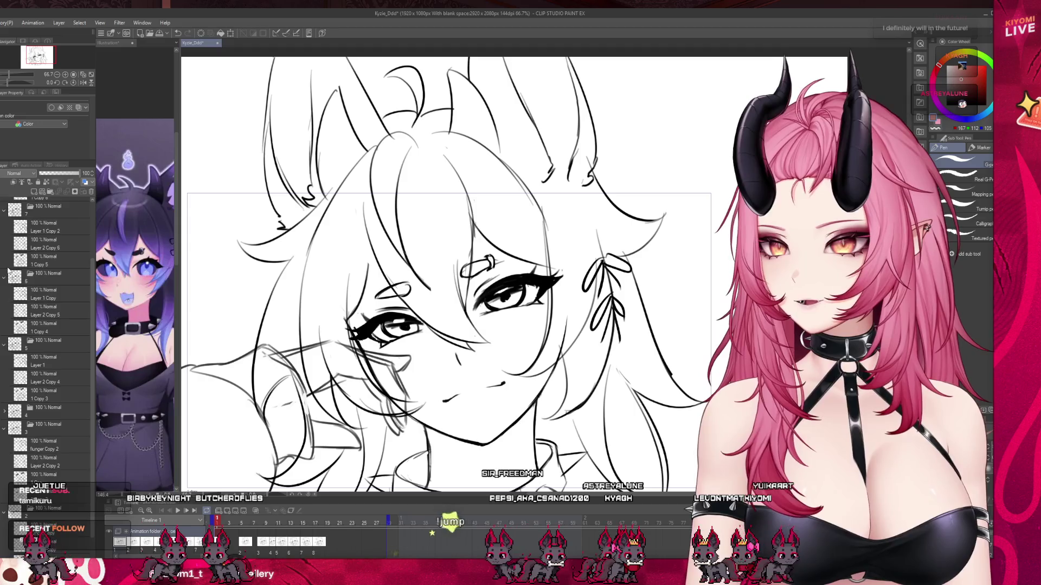
# Collapse animation folders 6, 3, 5, 7 and 8 in the Layer panel
pyautogui.click(5, 277)
pyautogui.click(5, 453)
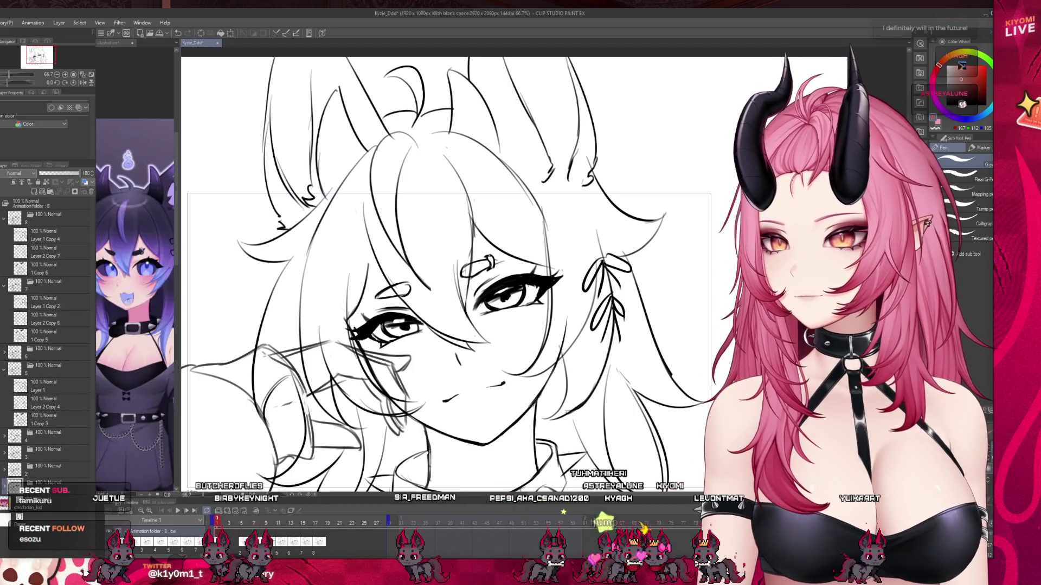
pyautogui.click(4, 370)
pyautogui.click(5, 285)
pyautogui.click(4, 218)
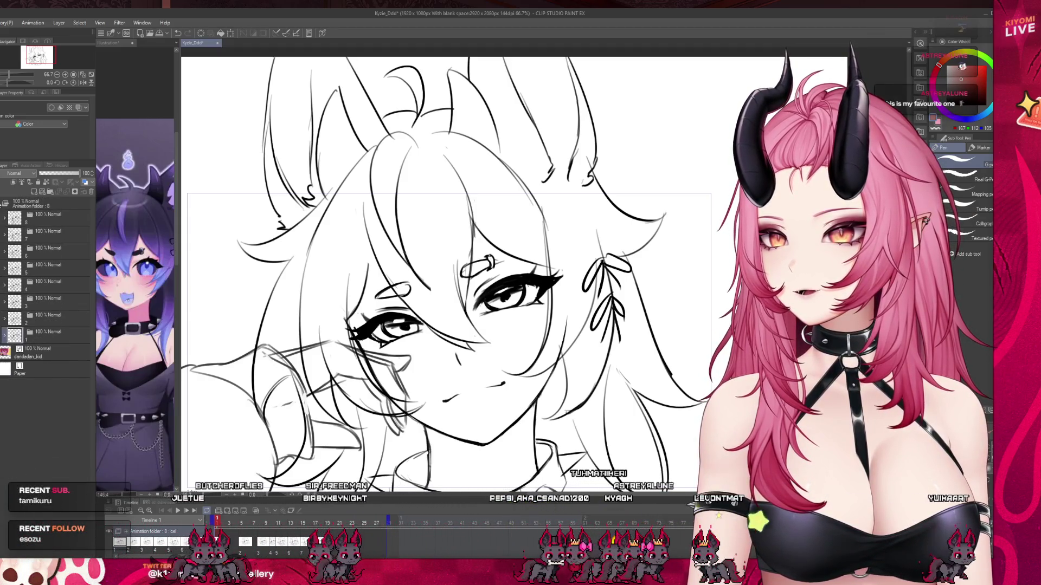
# Show the dandadan_kid reference, play it through, and fade it to 31% opacity
pyautogui.click(33, 352)
pyautogui.click(178, 511)
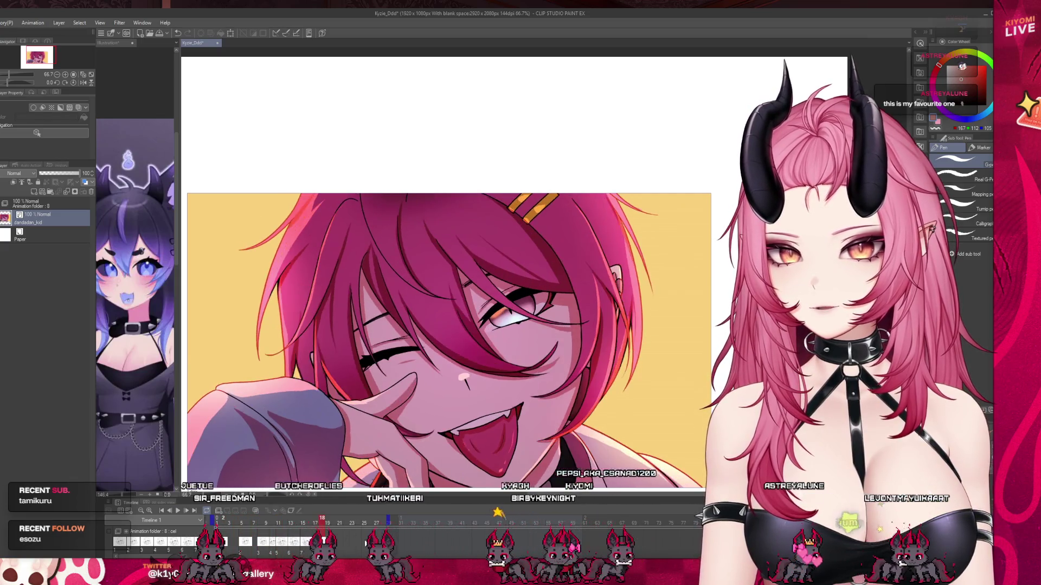
pyautogui.click(21, 222)
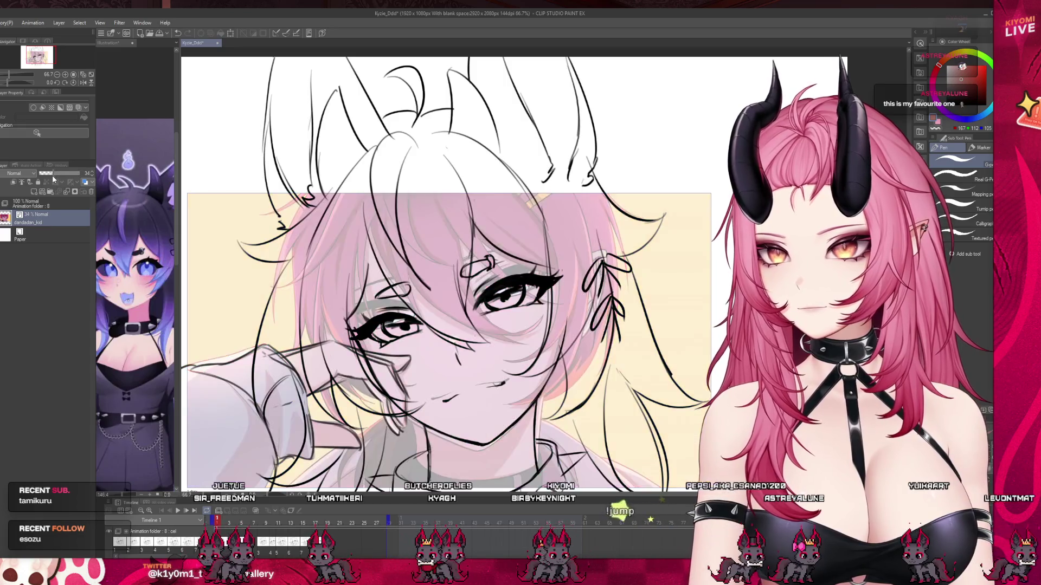
pyautogui.moveTo(79, 173); pyautogui.dragTo(52, 173)
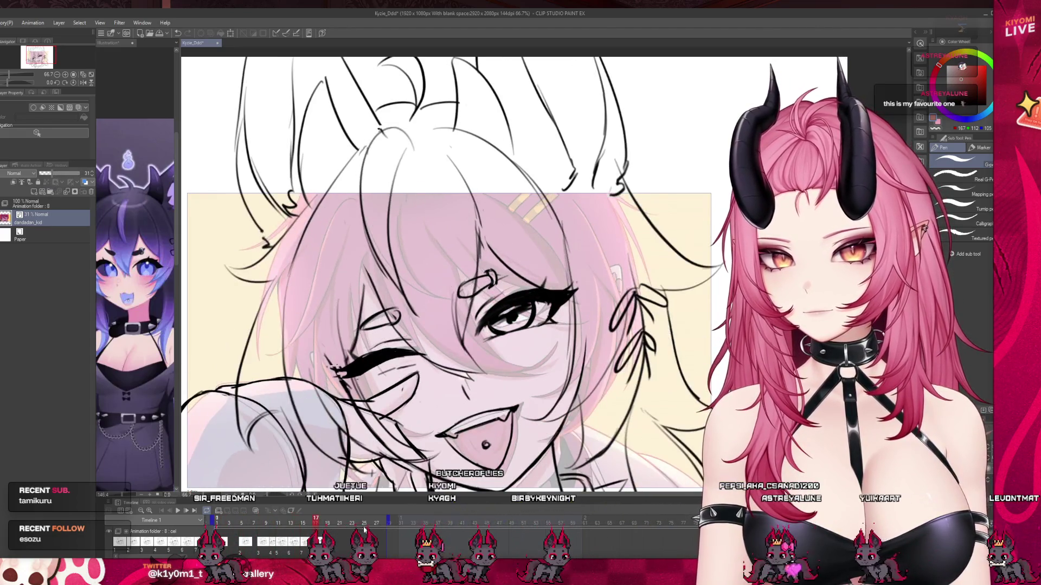
# Scrub frames 14 to 17, then select and expand the Animation folder
pyautogui.click(297, 528)
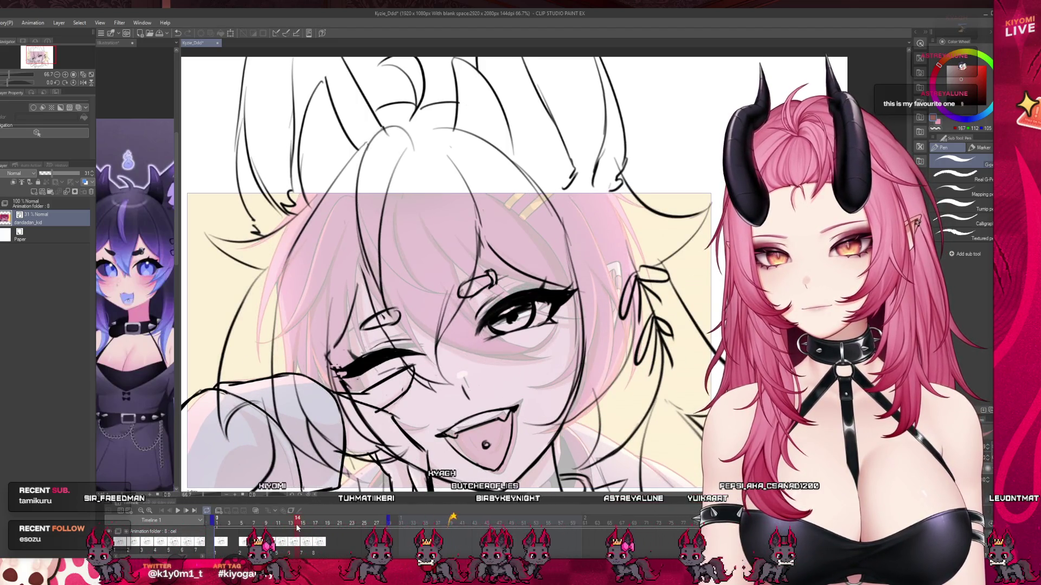
pyautogui.click(297, 530)
pyautogui.moveTo(297, 530)
pyautogui.mouseDown()
pyautogui.moveTo(320, 532)
pyautogui.moveTo(261, 536)
pyautogui.moveTo(296, 538)
pyautogui.moveTo(313, 522)
pyautogui.moveTo(284, 528)
pyautogui.moveTo(303, 532)
pyautogui.mouseUp()
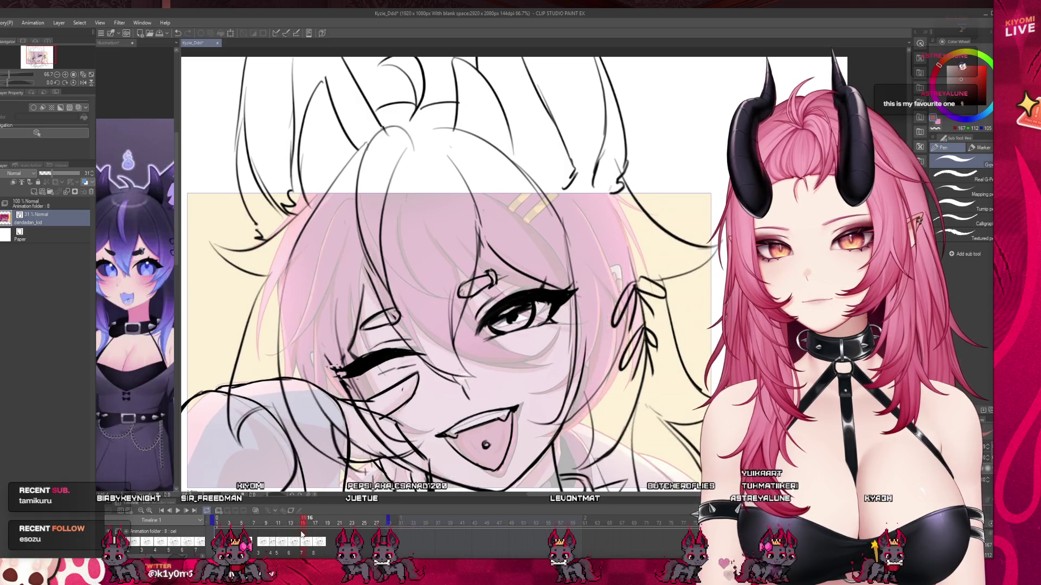
pyautogui.click(304, 538)
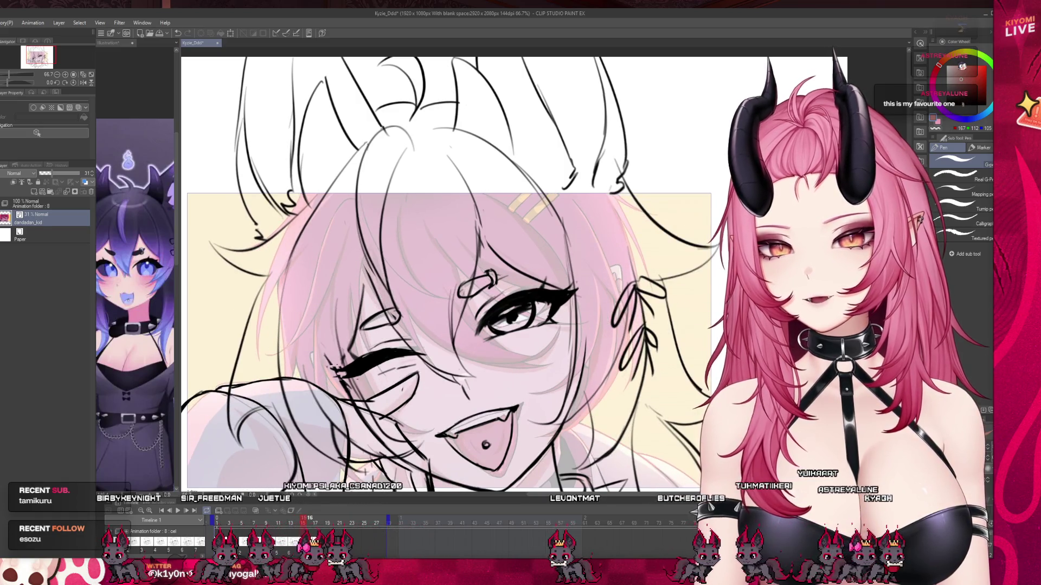
pyautogui.click(39, 202)
pyautogui.click(3, 205)
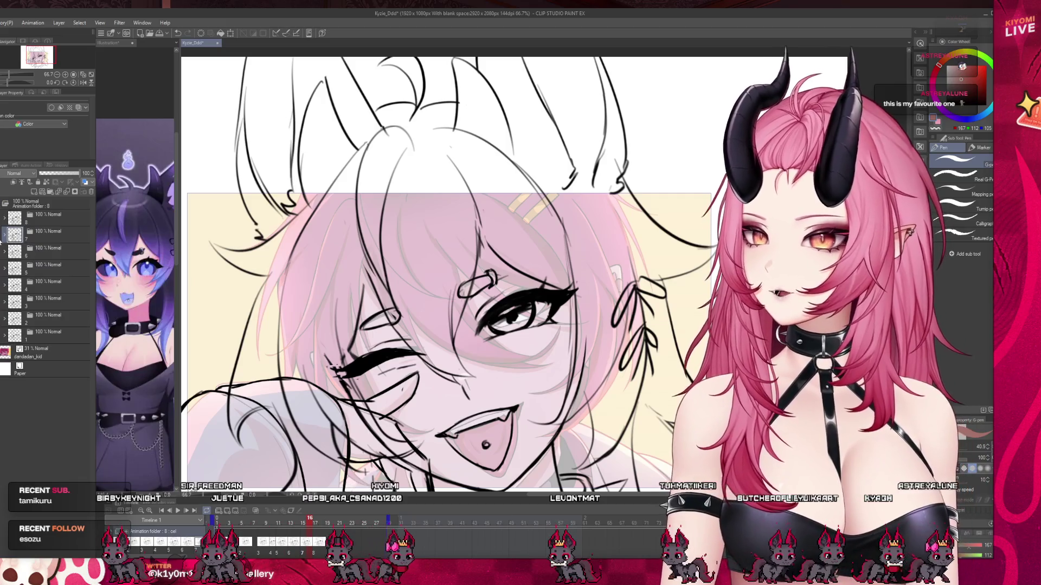
# Expand folder 7 and select 1 Copy 5, leaving a Free Transform unchanged
pyautogui.click(4, 235)
pyautogui.click(21, 285)
pyautogui.scroll(-3, 482, 297)
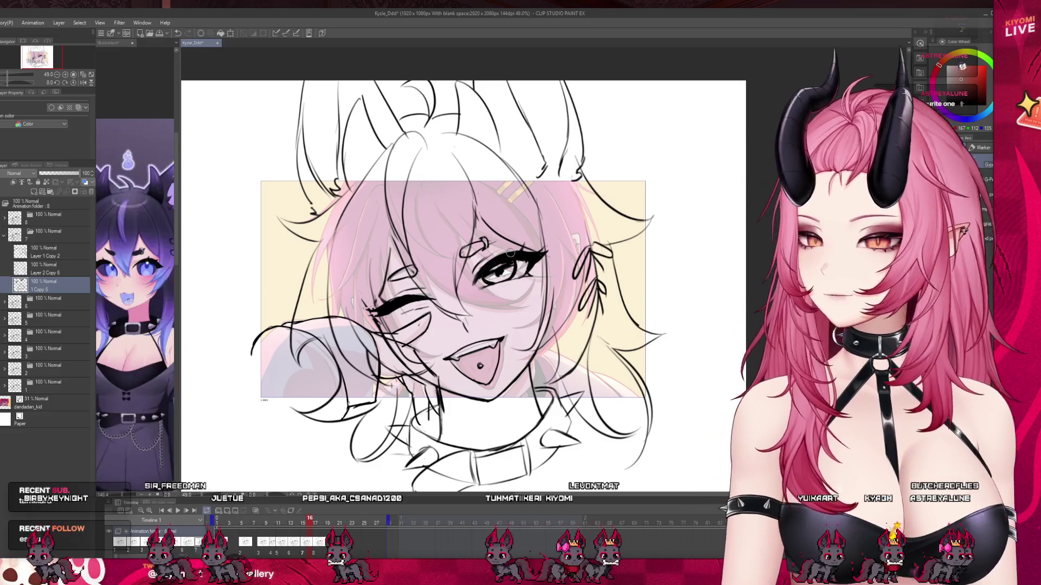
pyautogui.scroll(-2, 510, 253)
pyautogui.hotkey('ctrl', 't')
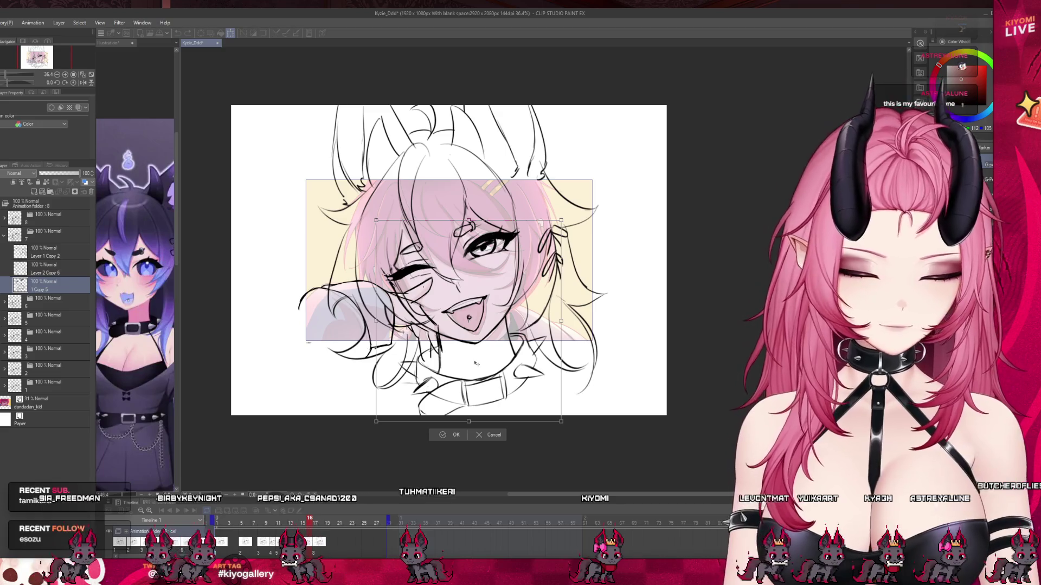
pyautogui.press('Return')
# Select Layer 1 Copy 2, step through the frames, then reselect 1 Copy 5
pyautogui.click(28, 237)
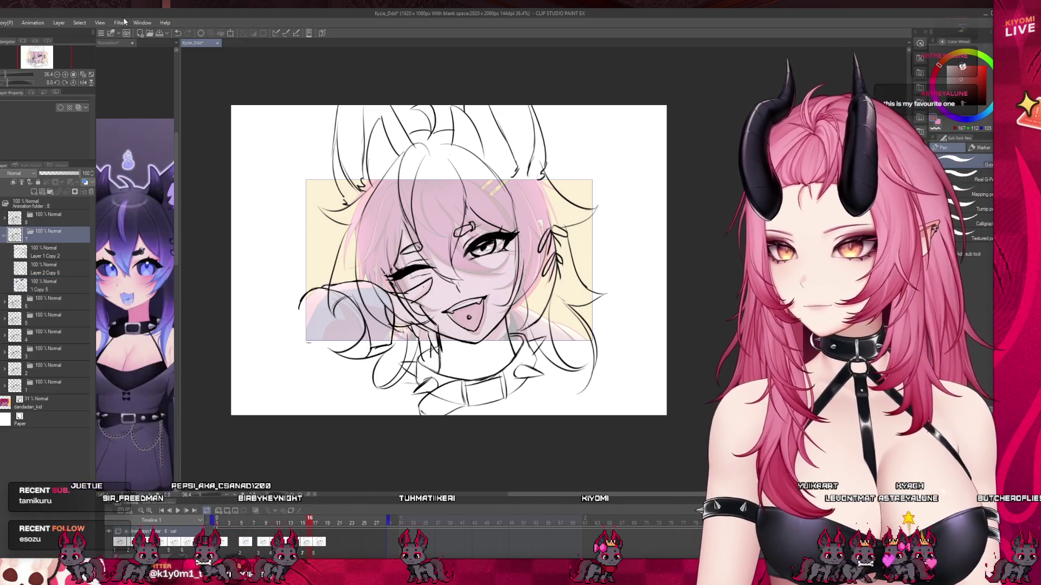
pyautogui.click(28, 257)
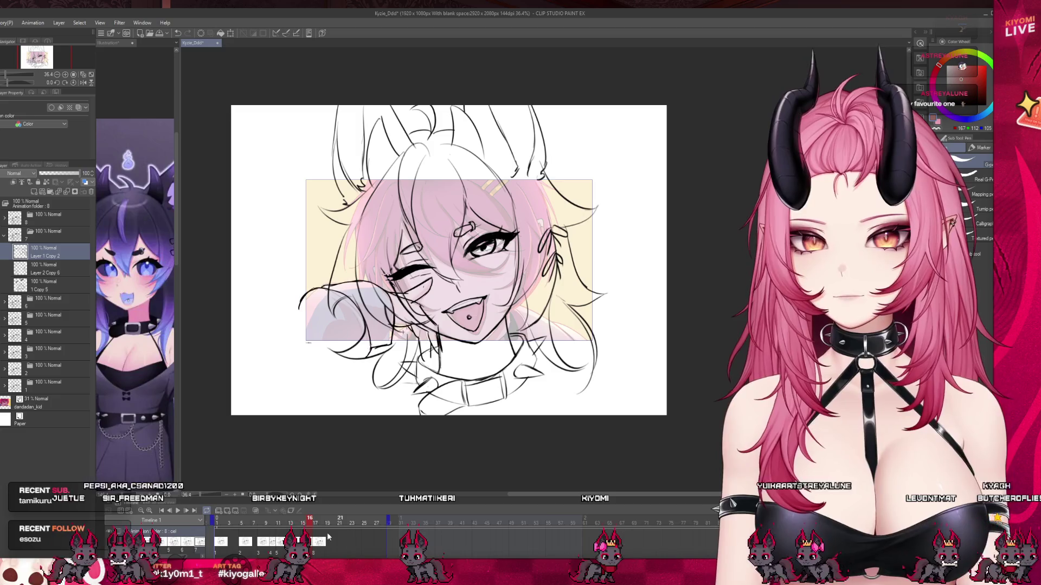
pyautogui.moveTo(297, 524); pyautogui.dragTo(302, 527)
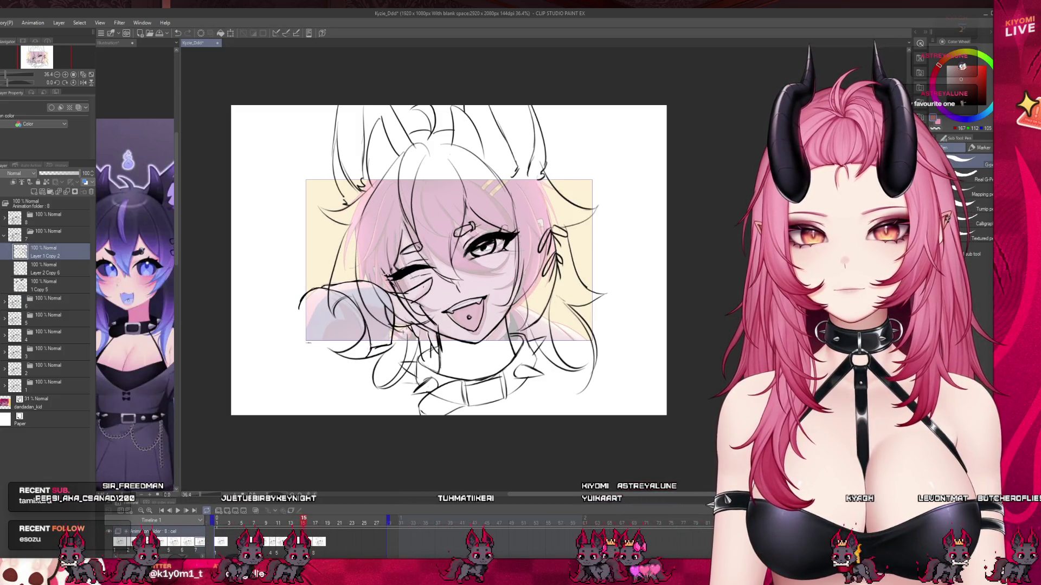
pyautogui.scroll(2, 489, 242)
pyautogui.click(44, 285)
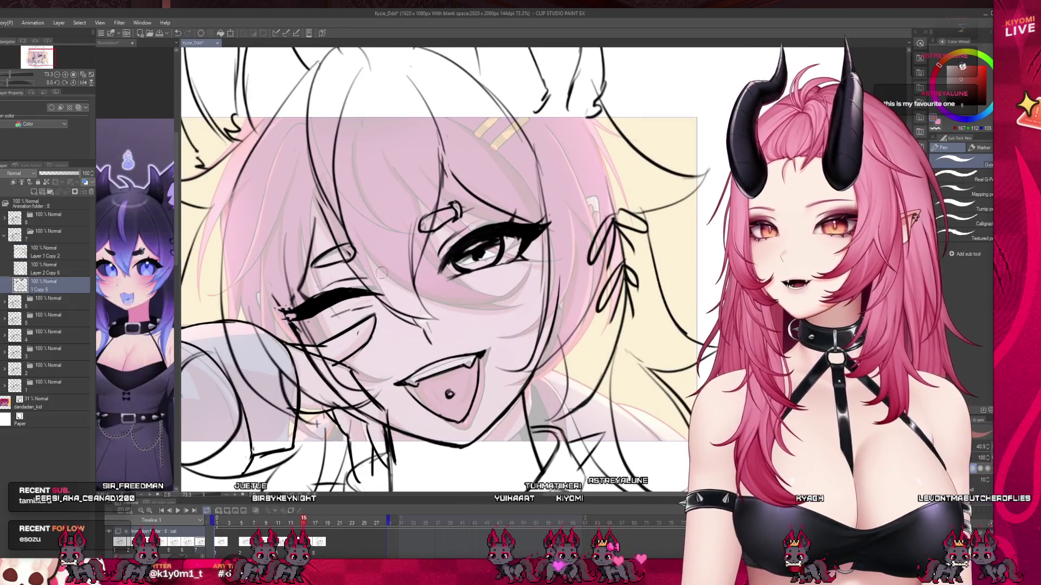
pyautogui.moveTo(294, 526); pyautogui.dragTo(301, 527)
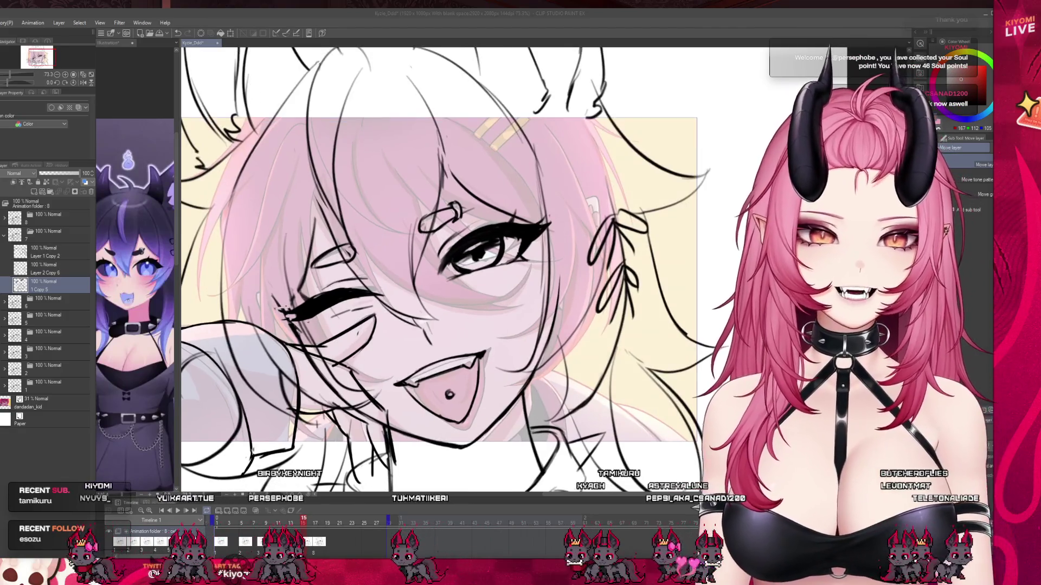
# Select folder 7's three cels and nudge them down-right over the colour reference
pyautogui.click(4, 235)
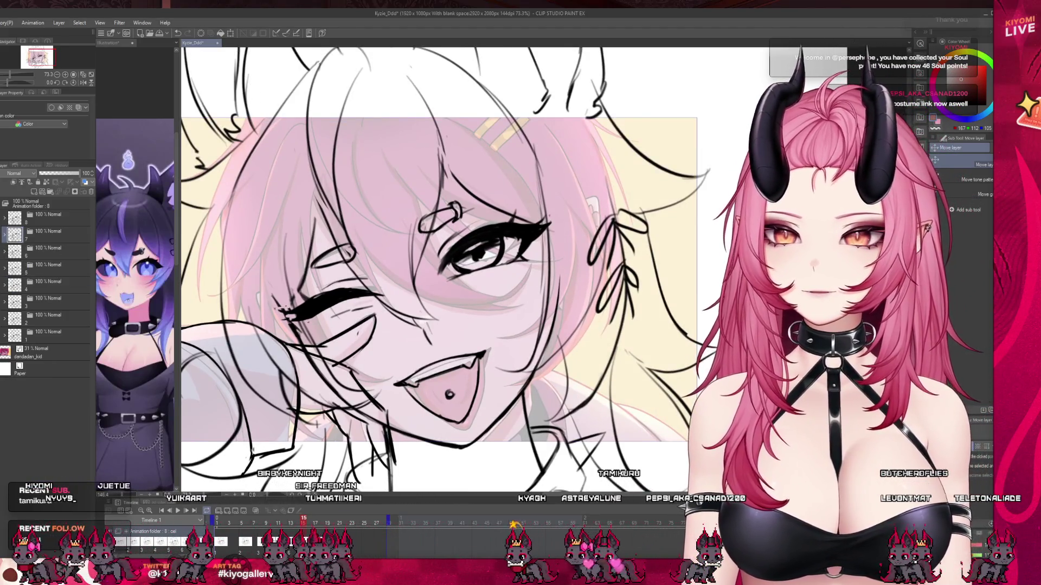
pyautogui.click(295, 524)
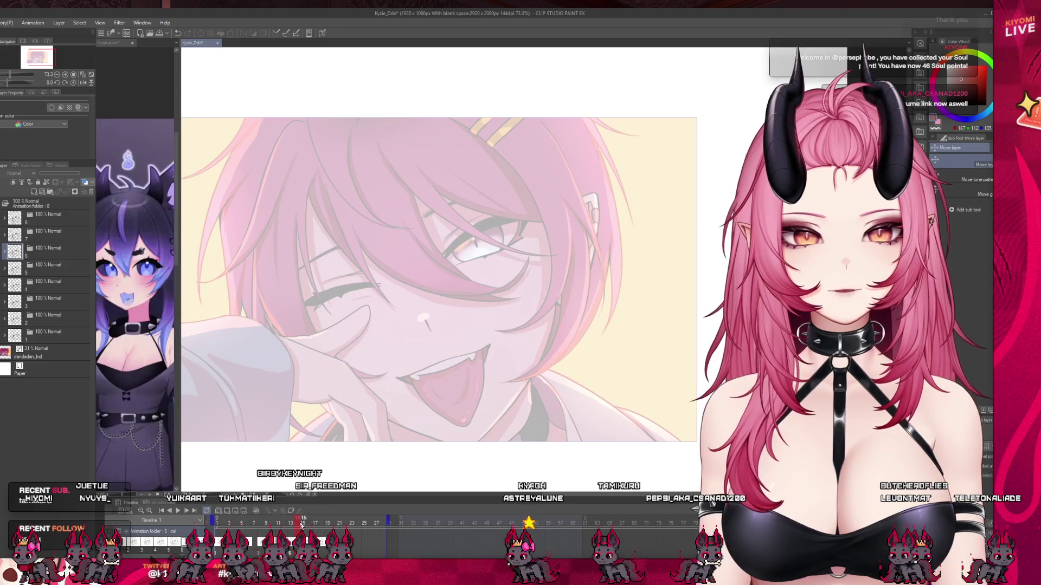
pyautogui.click(302, 523)
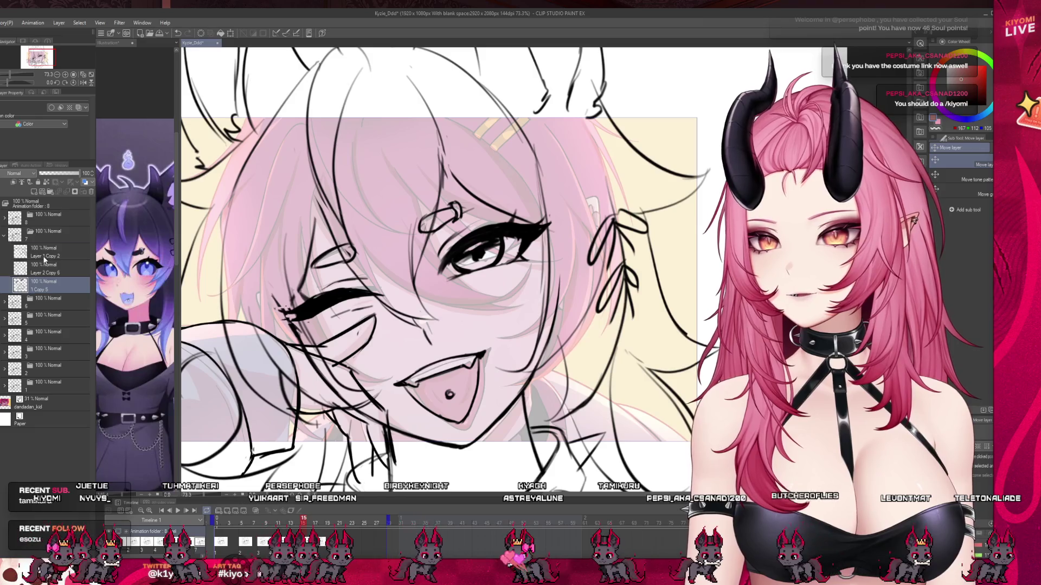
pyautogui.click(55, 234)
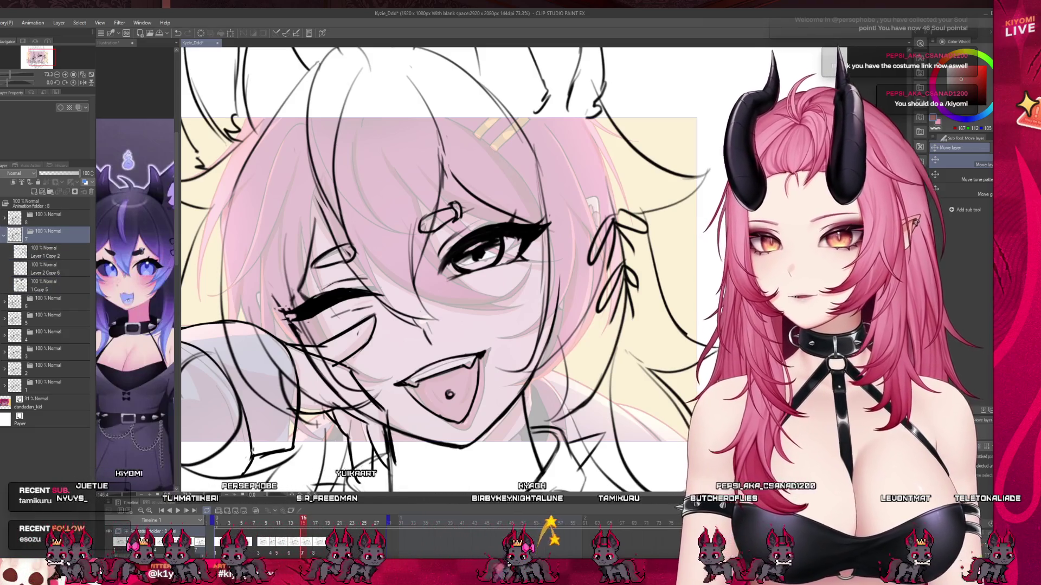
pyautogui.click(19, 253)
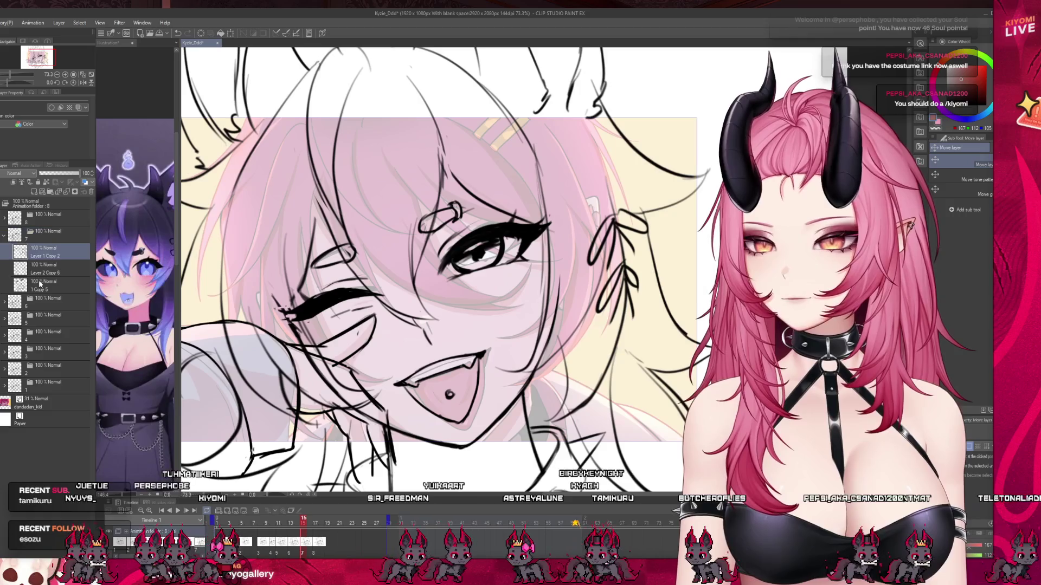
pyautogui.click(17, 271)
pyautogui.keyDown('ctrl'); pyautogui.click(43, 285); pyautogui.keyUp('ctrl')
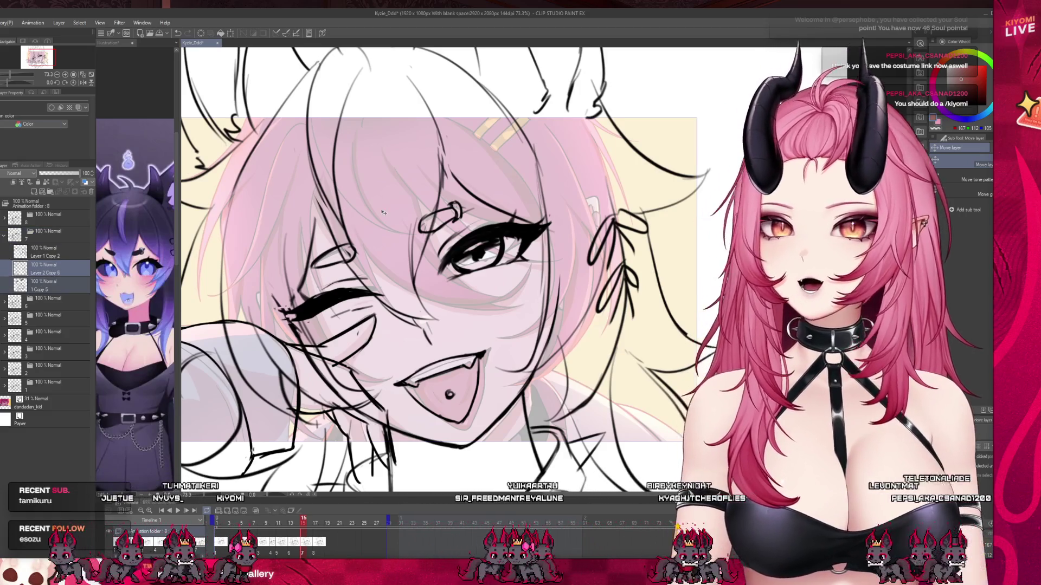
pyautogui.moveTo(383, 213); pyautogui.dragTo(388, 218)
# Move to about frame 17, open folder 8, select 1 Copy 6 and turn on onion skin
pyautogui.scroll(-2, 387, 217)
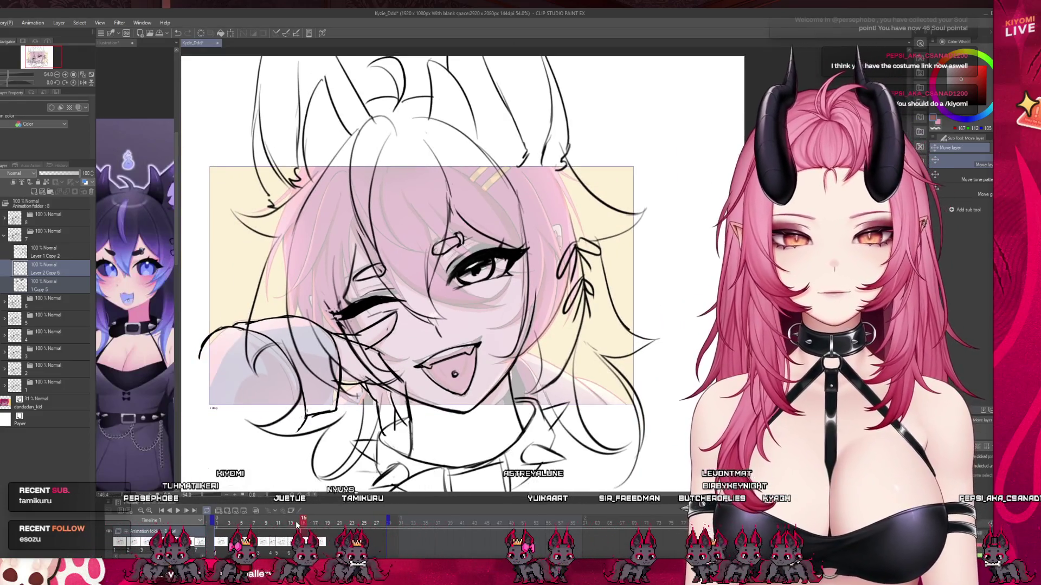
pyautogui.click(293, 523)
pyautogui.moveTo(293, 524); pyautogui.dragTo(321, 523)
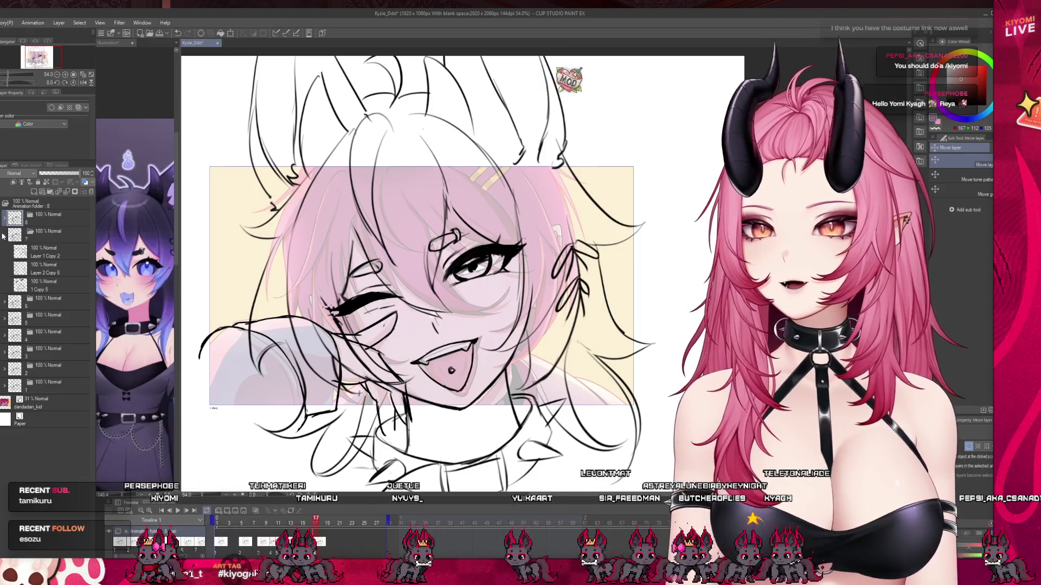
pyautogui.click(5, 235)
pyautogui.click(4, 219)
pyautogui.click(26, 236)
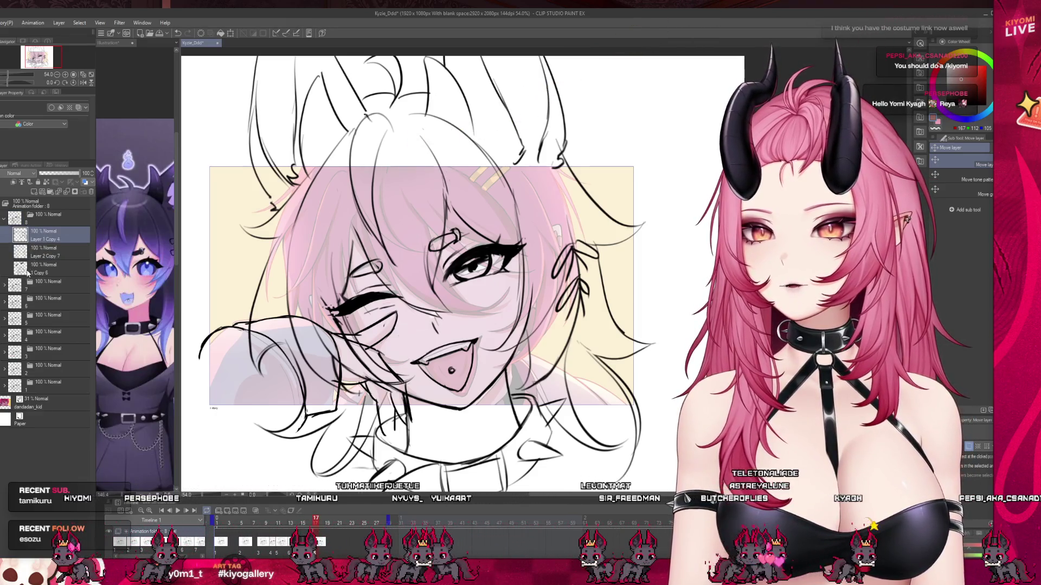
pyautogui.click(25, 268)
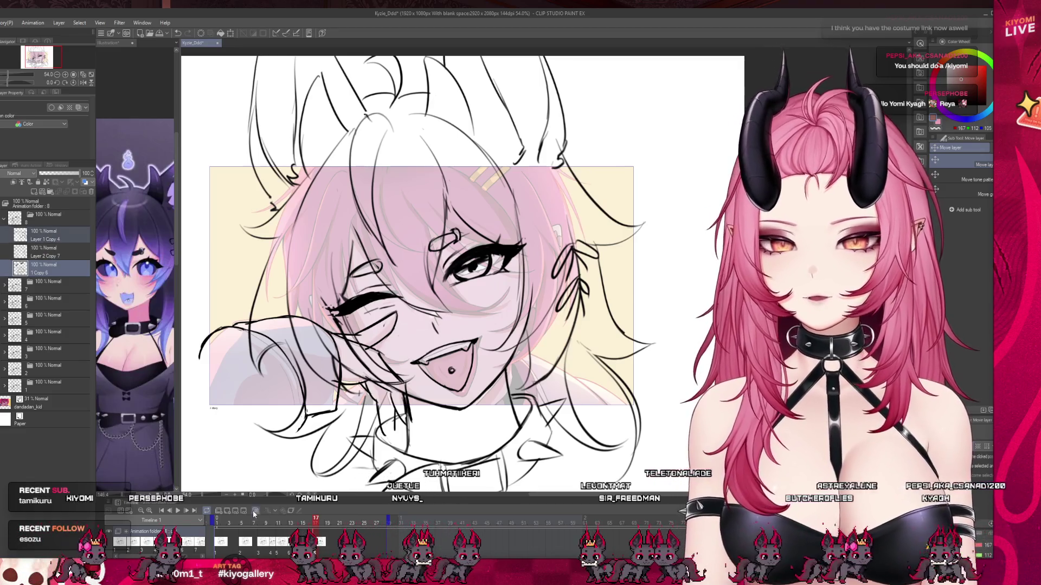
pyautogui.click(255, 511)
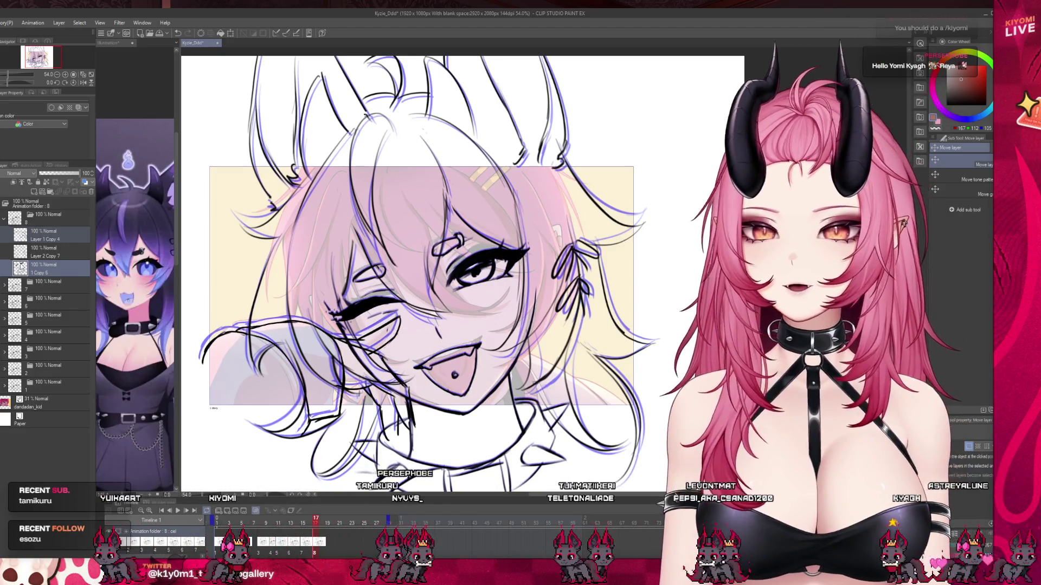
# Select Layer 1 Copy 4, hide onion skin, and play the animation from frame 1
pyautogui.click(20, 234)
pyautogui.click(5, 220)
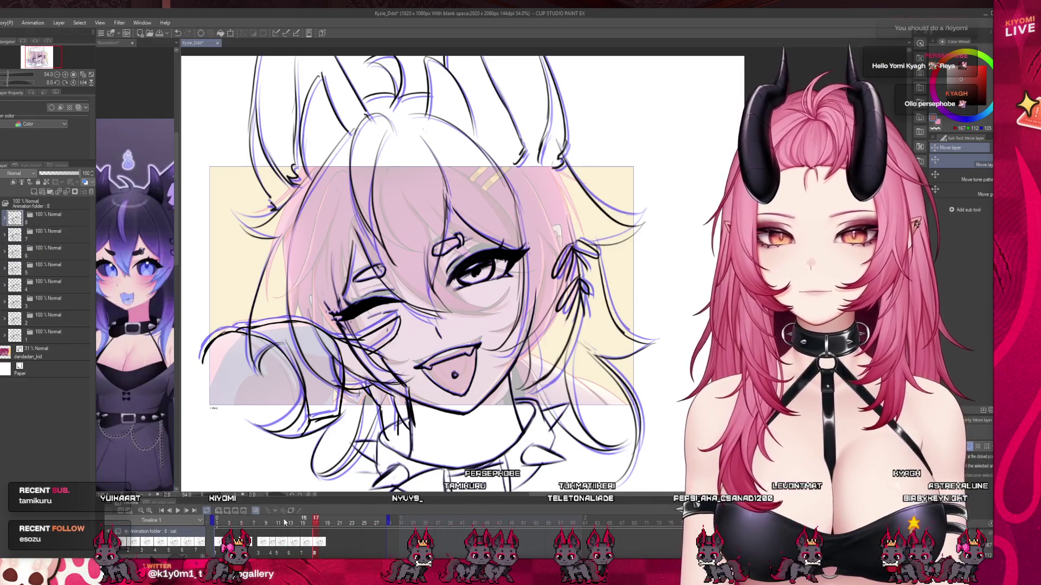
pyautogui.click(256, 512)
pyautogui.click(221, 520)
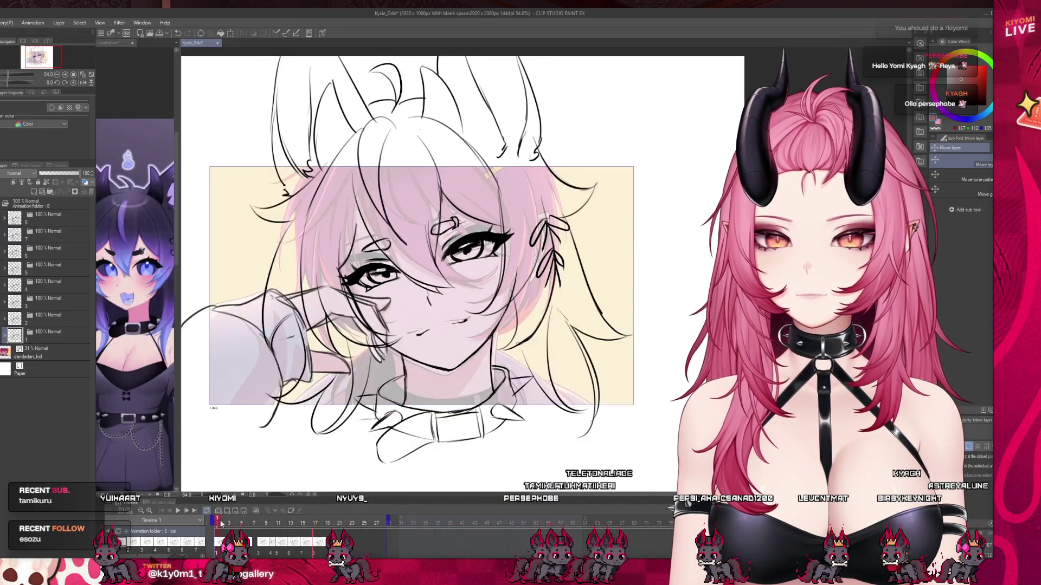
pyautogui.scroll(2, 411, 307)
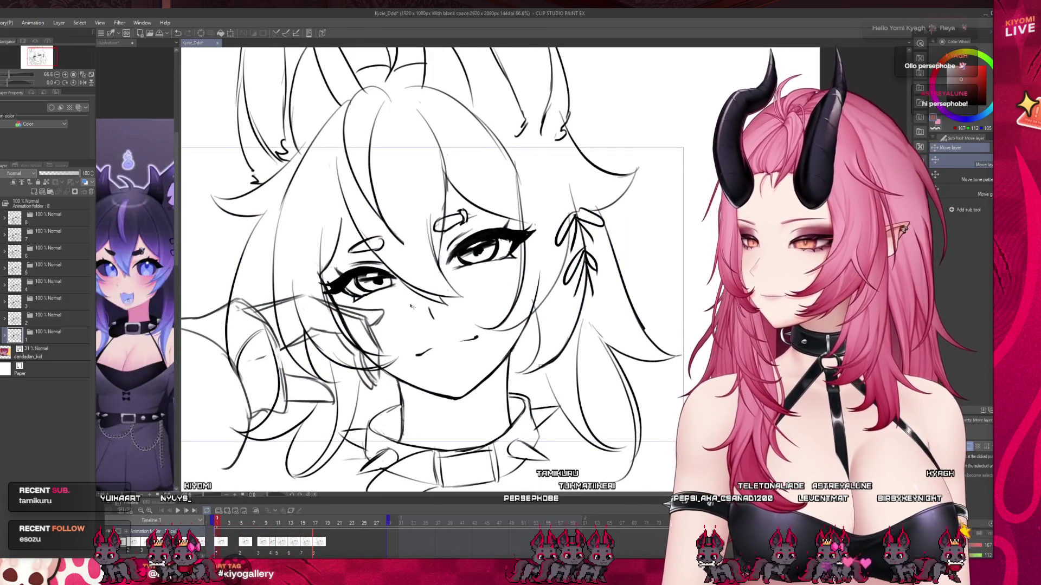
pyautogui.scroll(1, 469, 348)
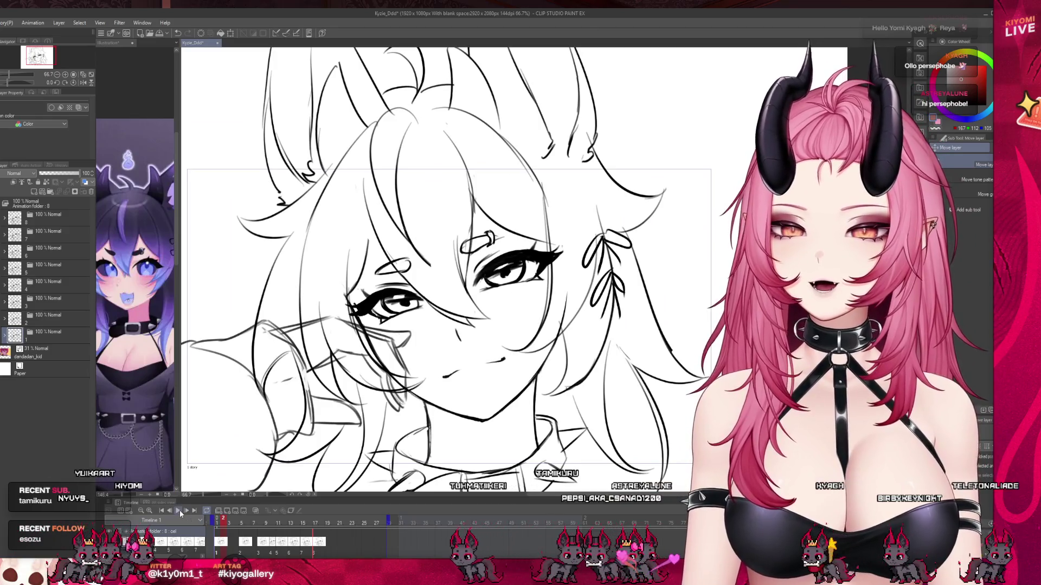
pyautogui.click(180, 510)
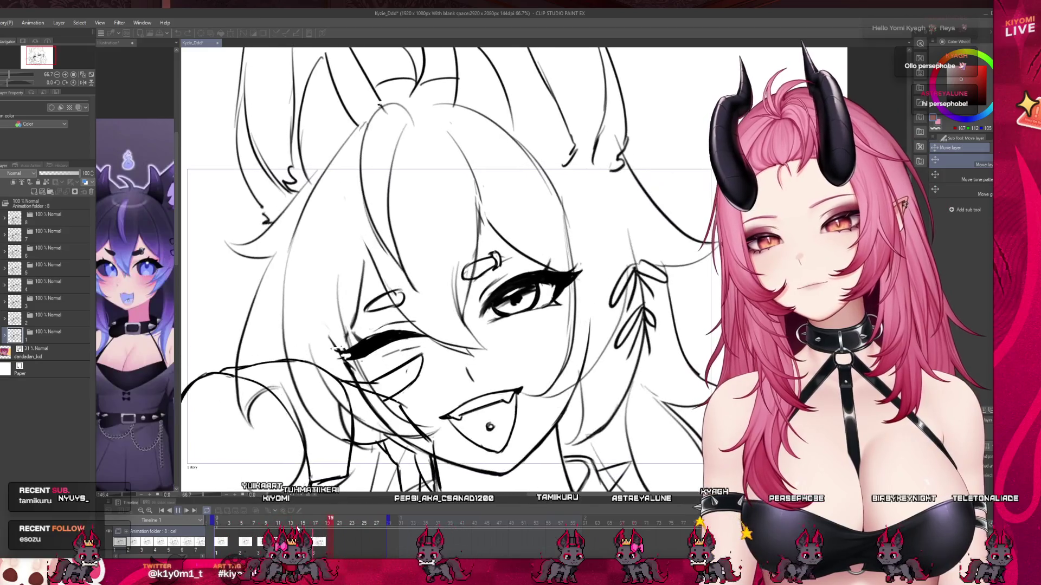
pyautogui.press('space')
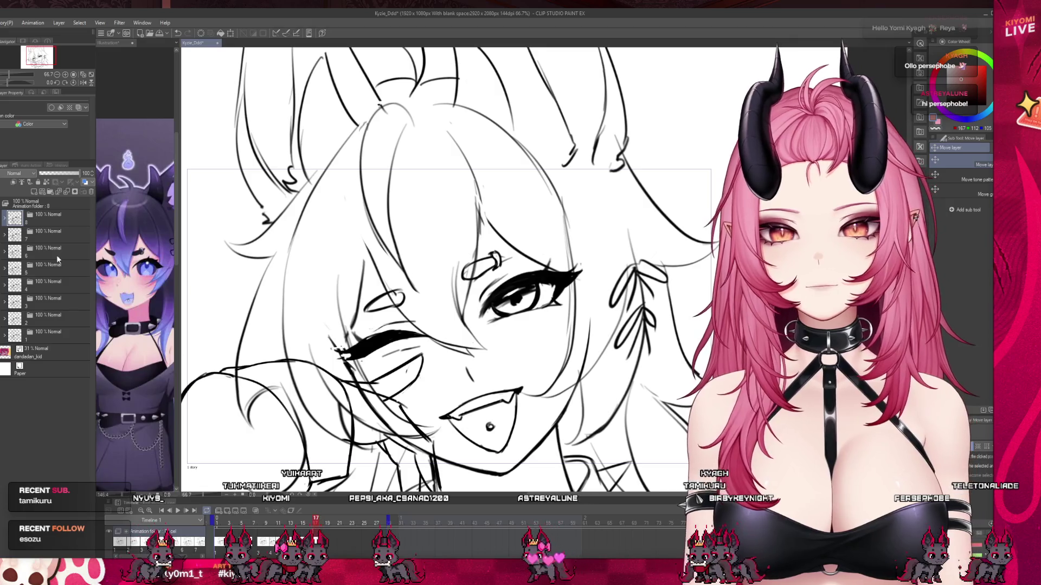
# Nudge the face drawing slightly up-left and compare it with onion skin on
pyautogui.click(5, 219)
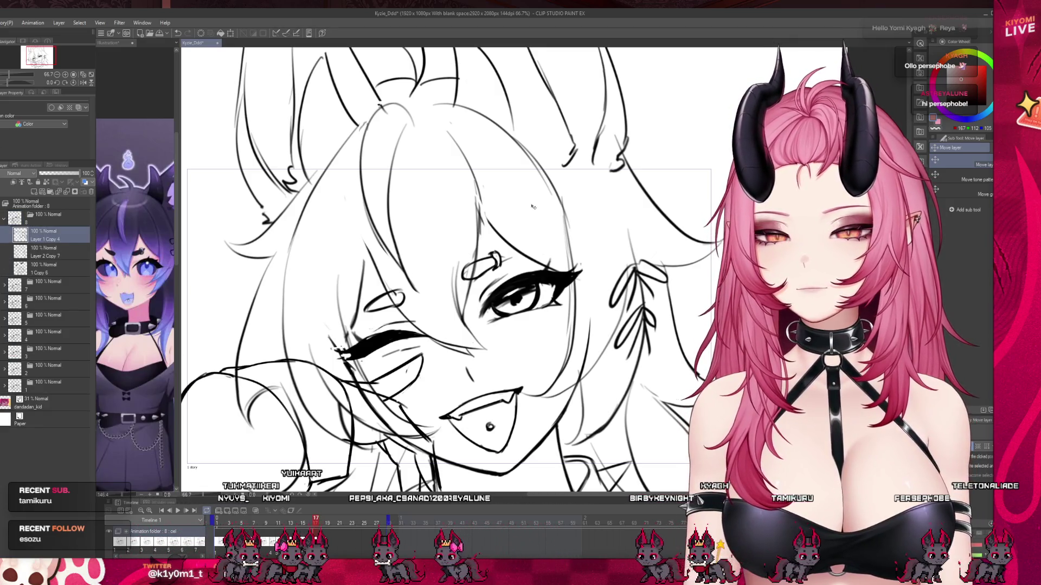
pyautogui.moveTo(532, 211); pyautogui.dragTo(528, 205)
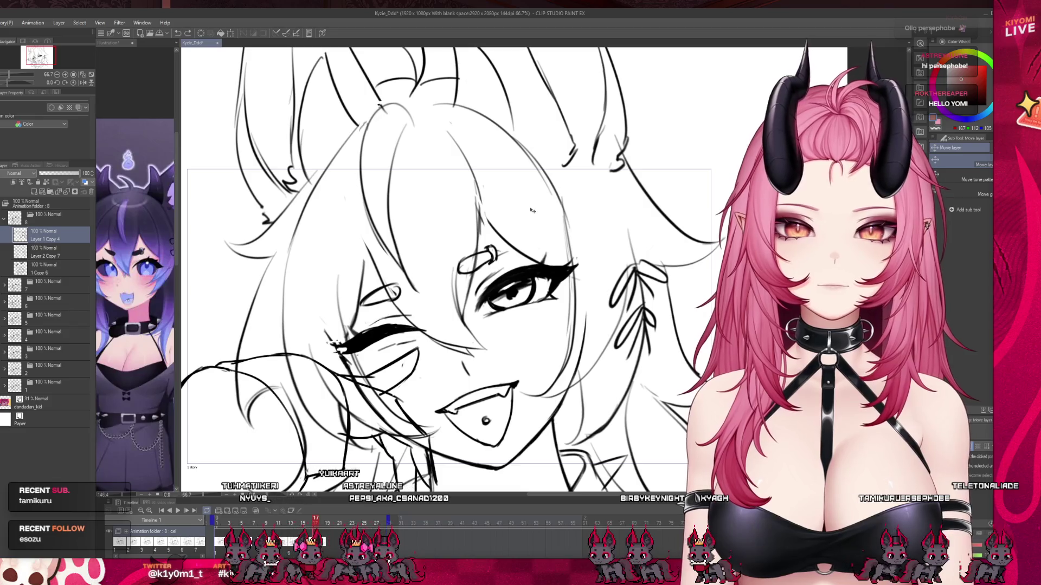
pyautogui.click(55, 252)
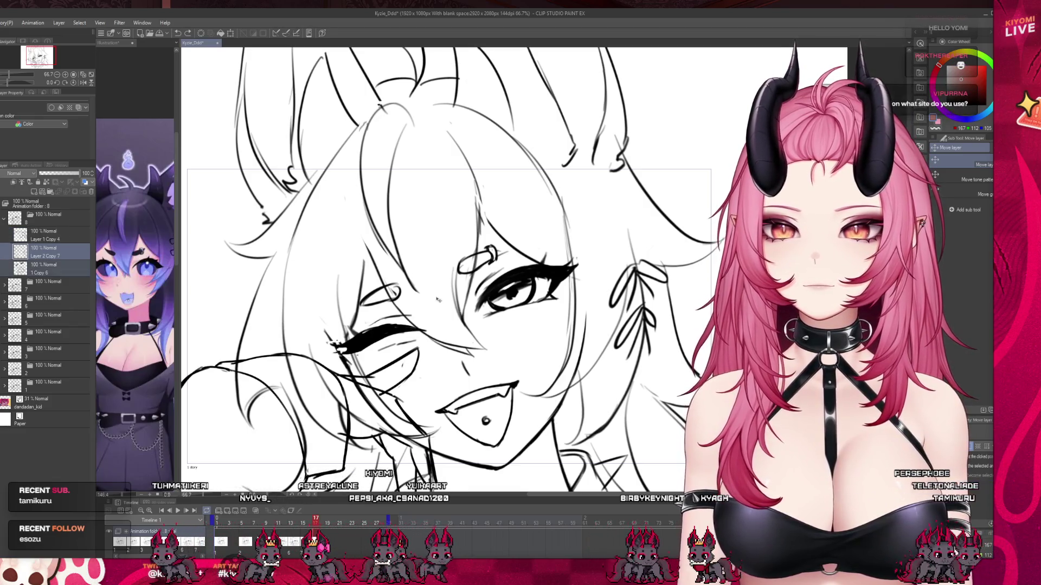
pyautogui.click(255, 511)
pyautogui.scroll(-1, 376, 300)
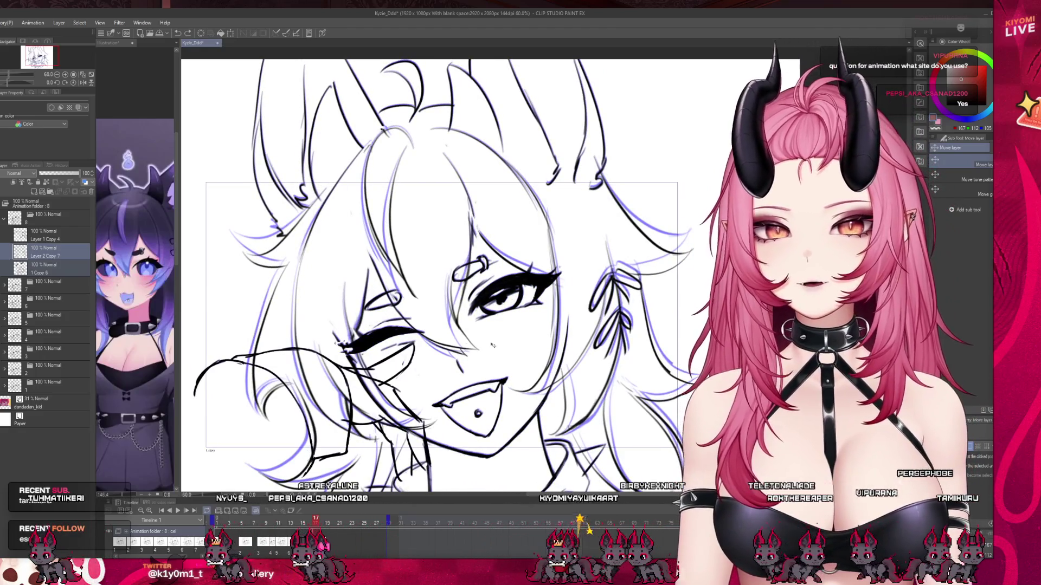
# Reselect Layer 1 Copy 4, hide onion skin, and replay the animation from frame 1
pyautogui.click(57, 235)
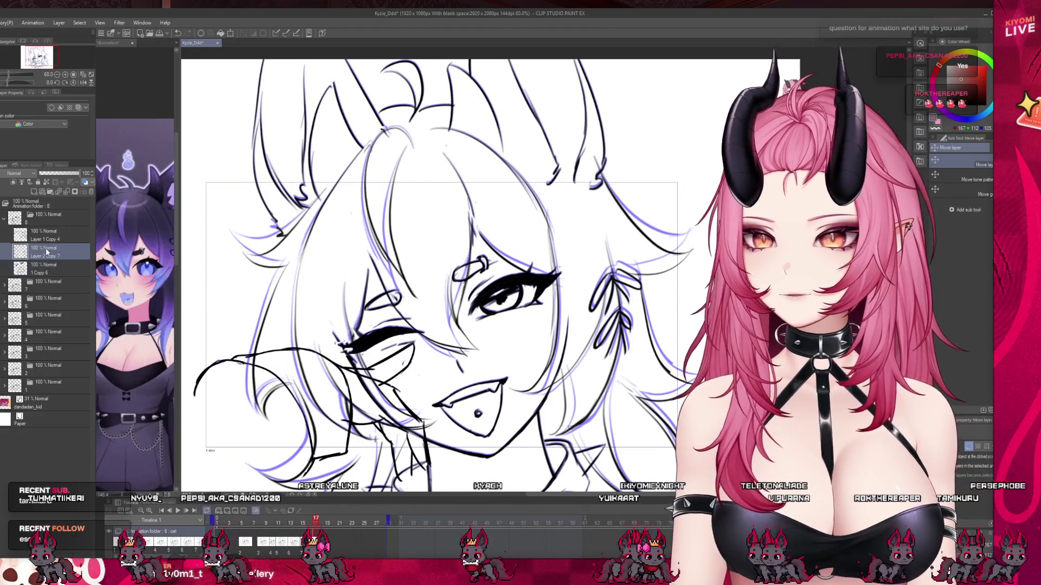
pyautogui.click(255, 511)
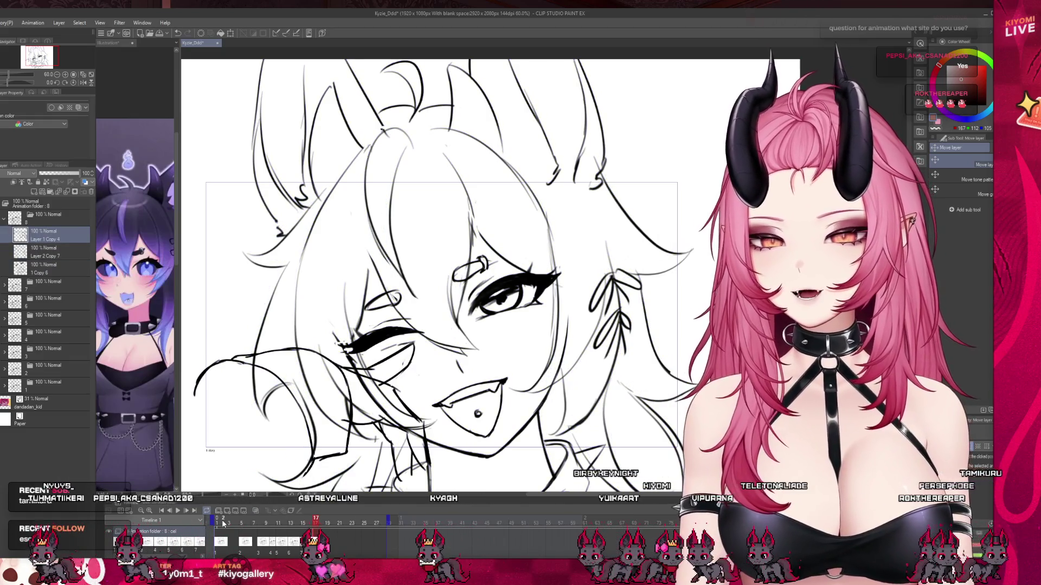
pyautogui.click(223, 521)
pyautogui.click(176, 511)
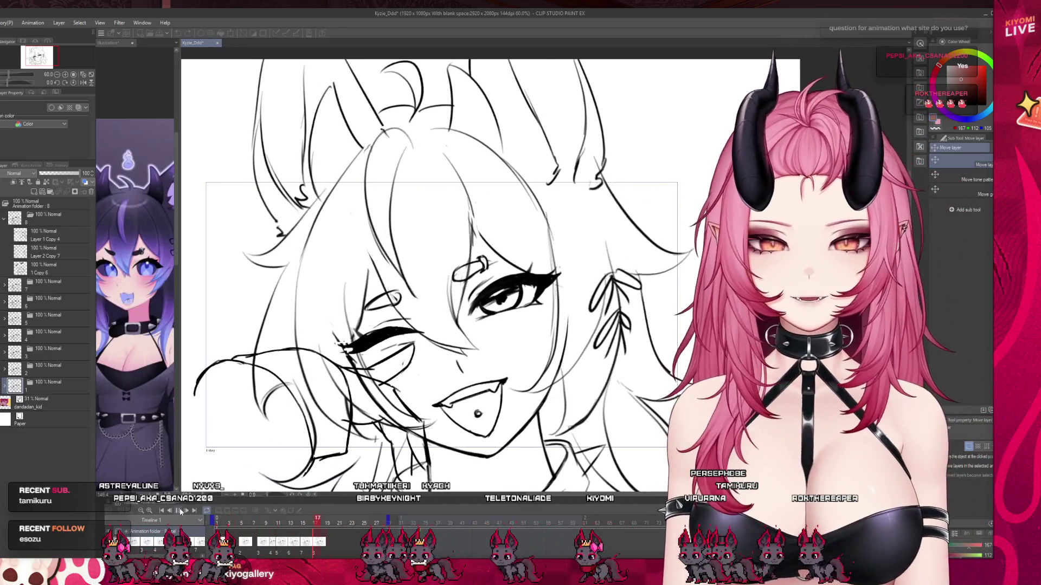
pyautogui.click(20, 210)
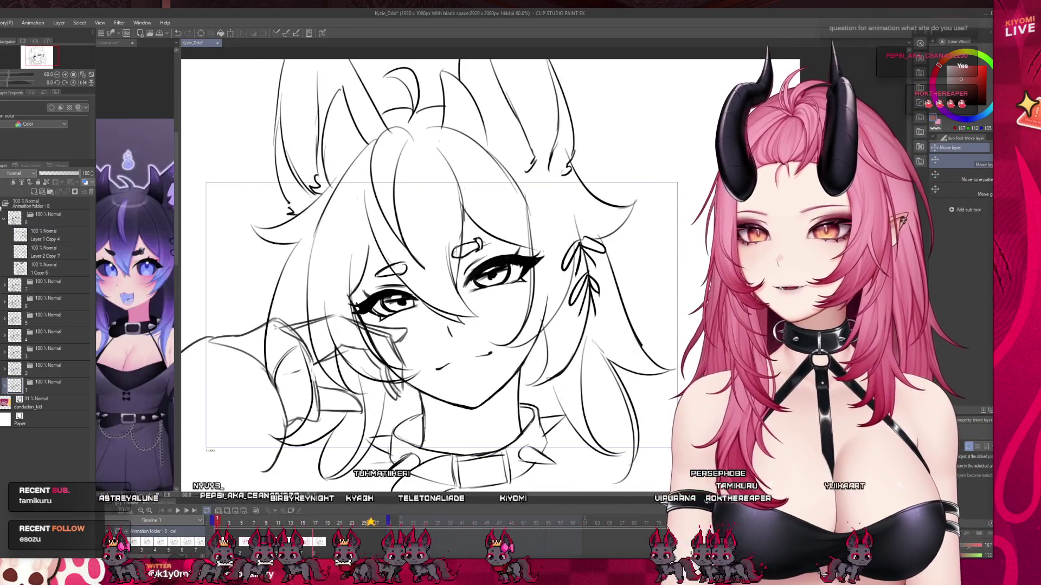
# Lower the animation folder's opacity to 29%
pyautogui.click(22, 204)
pyautogui.moveTo(79, 173); pyautogui.dragTo(51, 173)
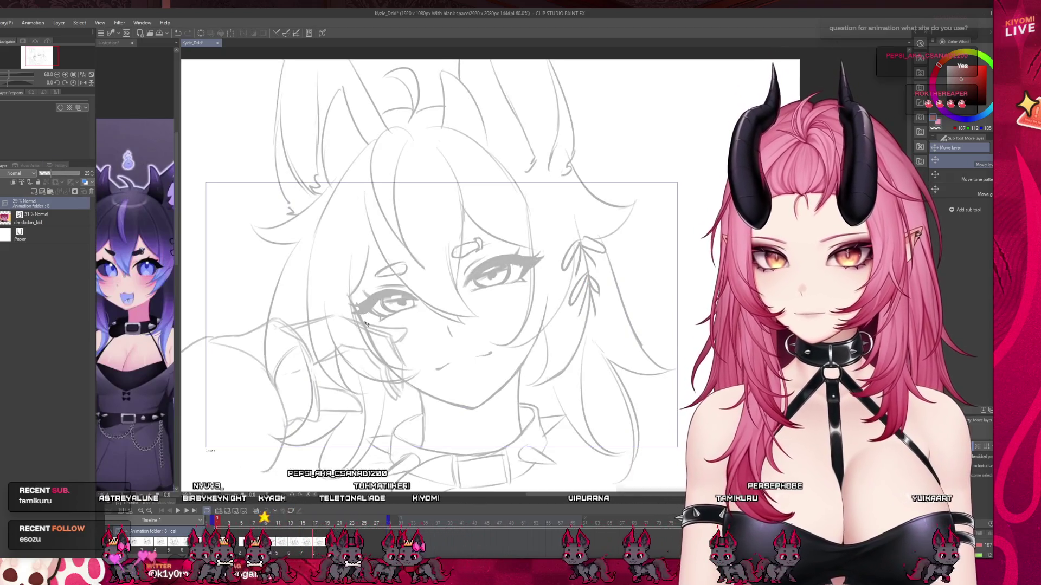
pyautogui.scroll(-2, 408, 327)
pyautogui.scroll(1, 409, 327)
# Expand the folder, select cel folder 1, and play the faded animation to frame 18
pyautogui.click(5, 204)
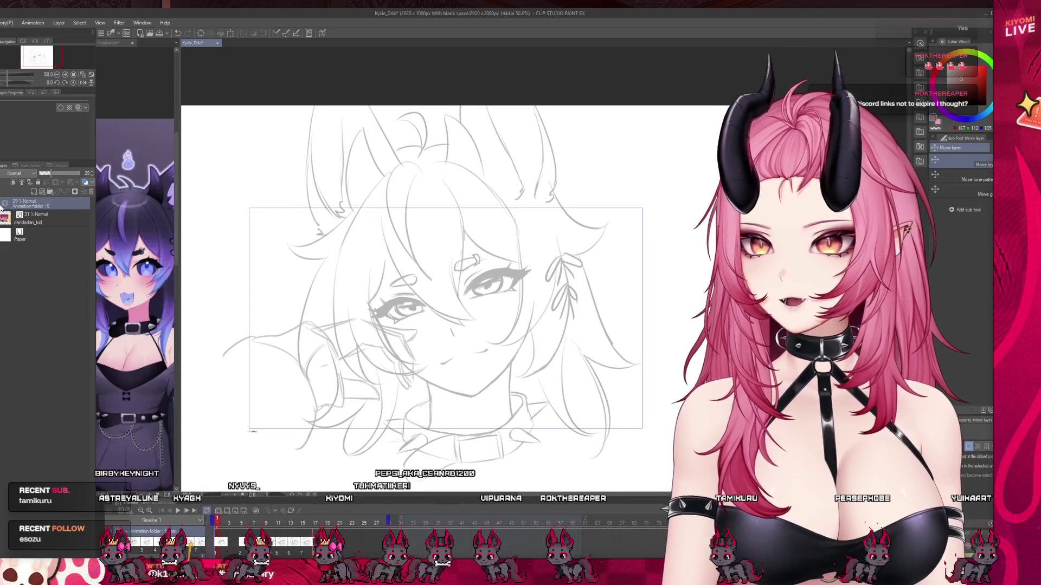
pyautogui.click(47, 385)
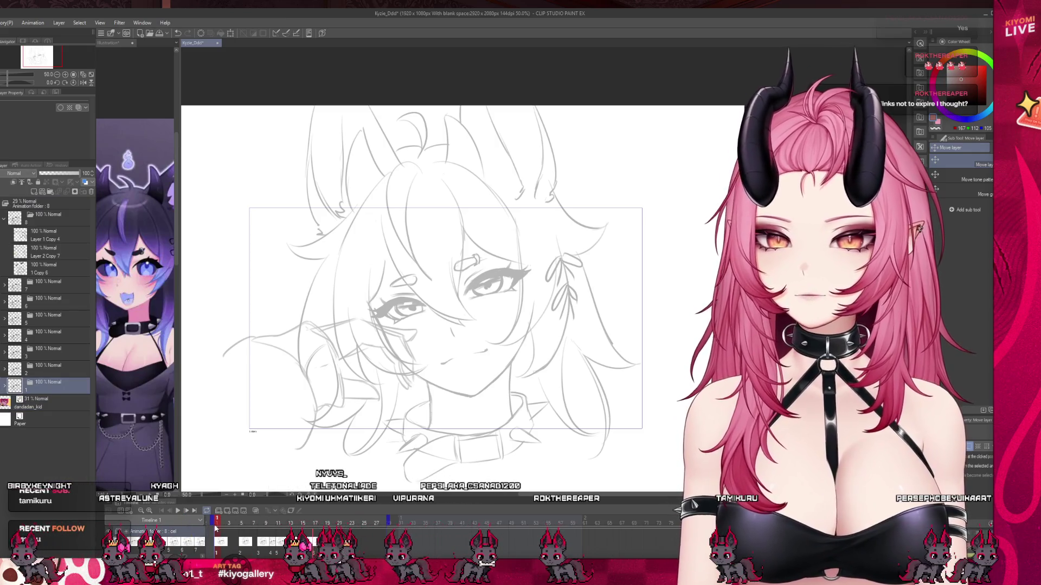
pyautogui.scroll(1, 462, 267)
pyautogui.scroll(1, 461, 268)
pyautogui.click(178, 512)
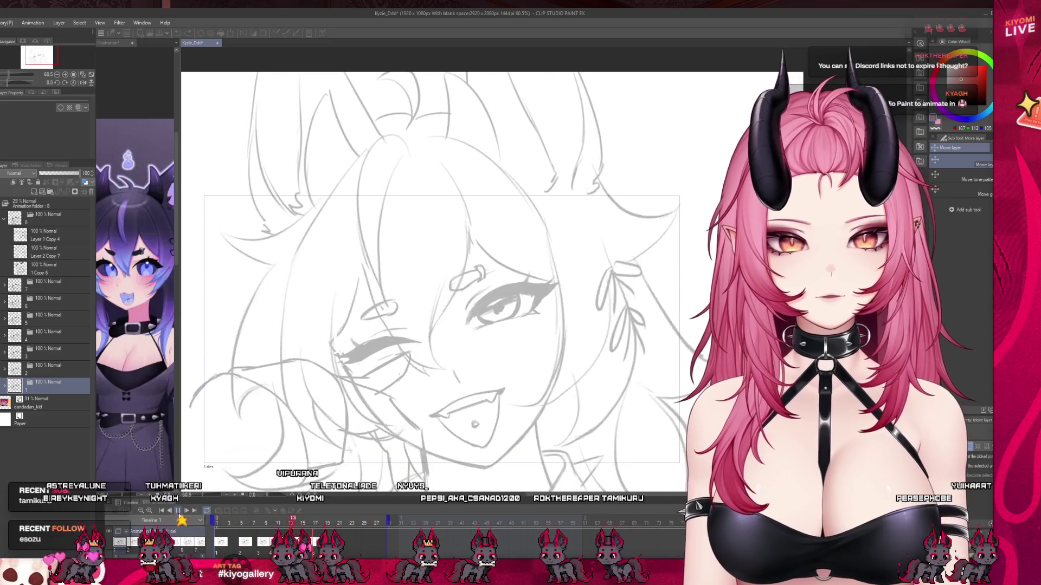
pyautogui.press('space')
pyautogui.scroll(1, 442, 384)
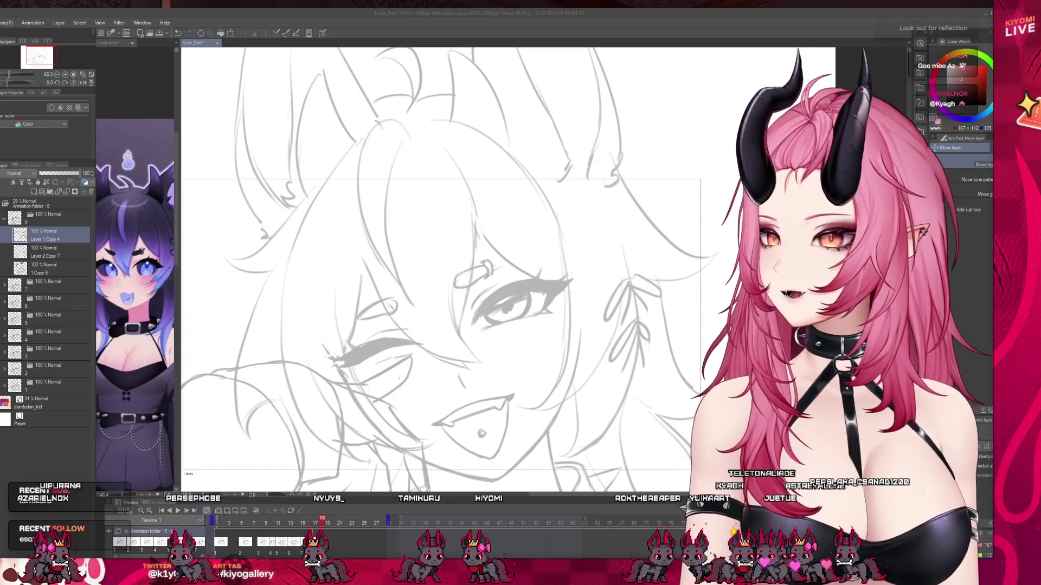
# Paste the PlayStation disc photo as a new Illustration2 canvas
pyautogui.hotkey('ctrl', 'shift', 'v')
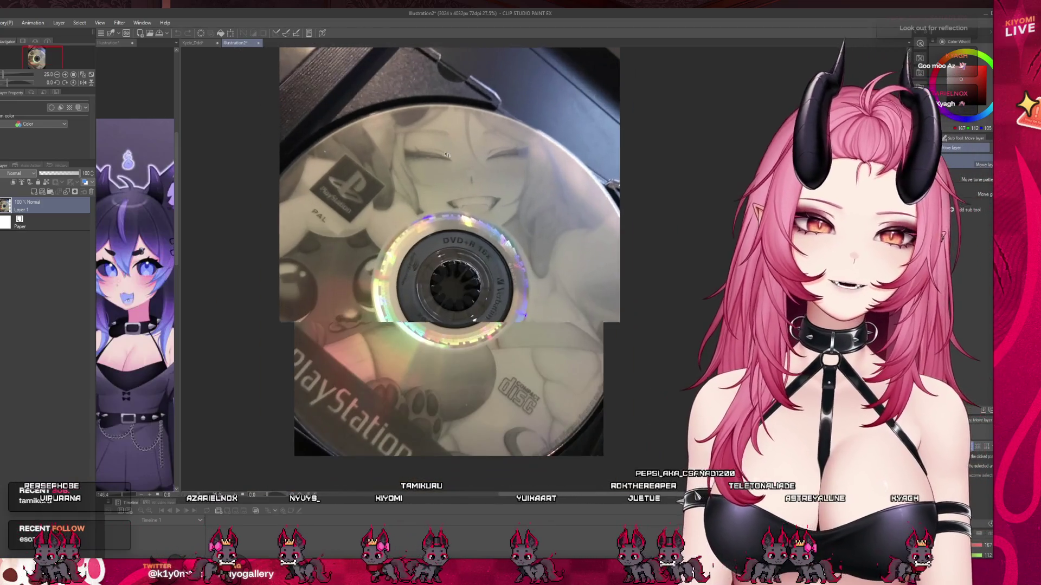
# Zoom around the disc photo, then close Illustration2 to return to the sketch
pyautogui.scroll(1, 537, 204)
pyautogui.scroll(-2, 537, 204)
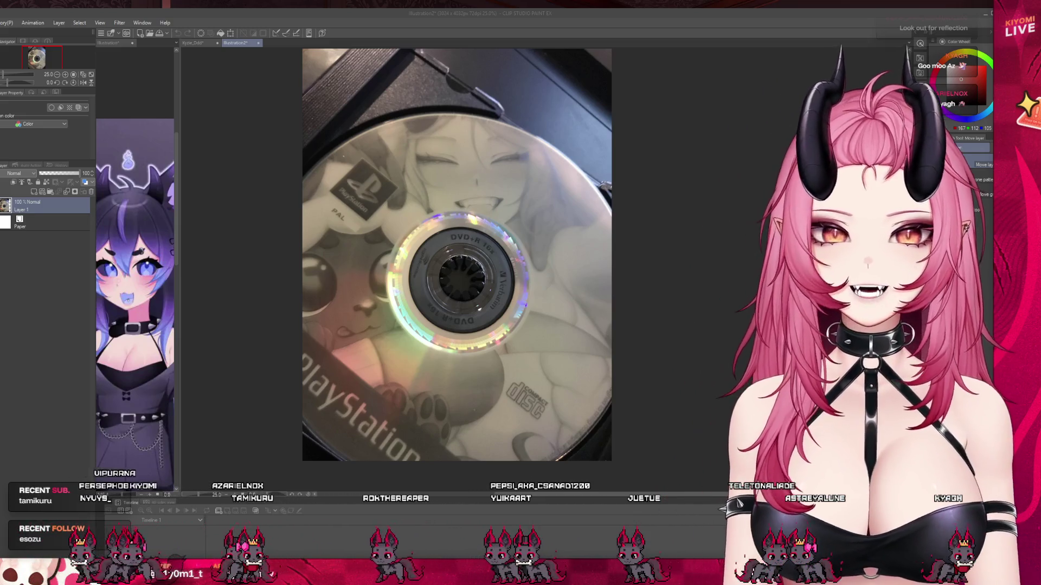
pyautogui.scroll(-1, 457, 254)
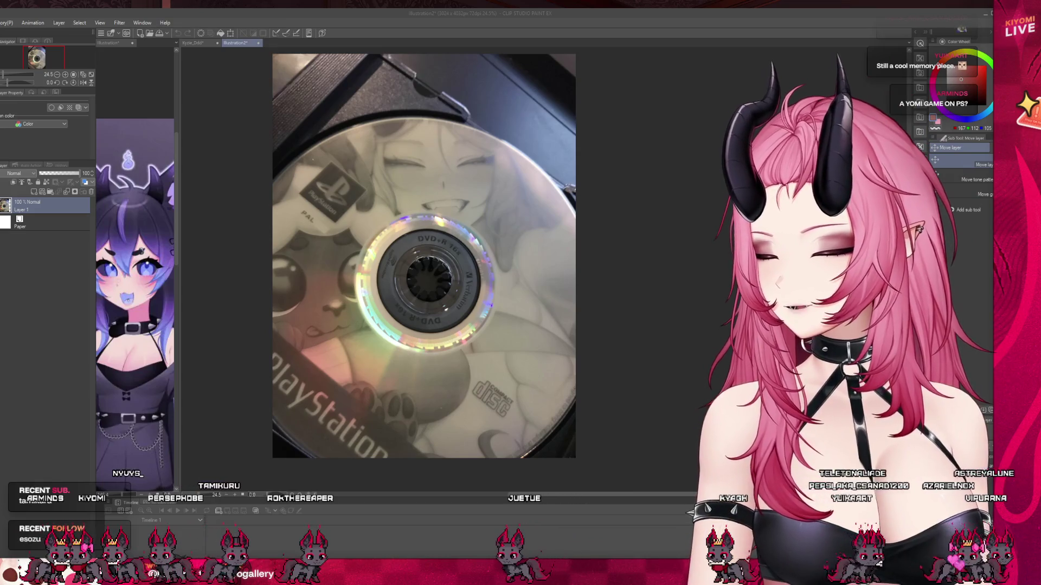
pyautogui.scroll(-1, 255, 339)
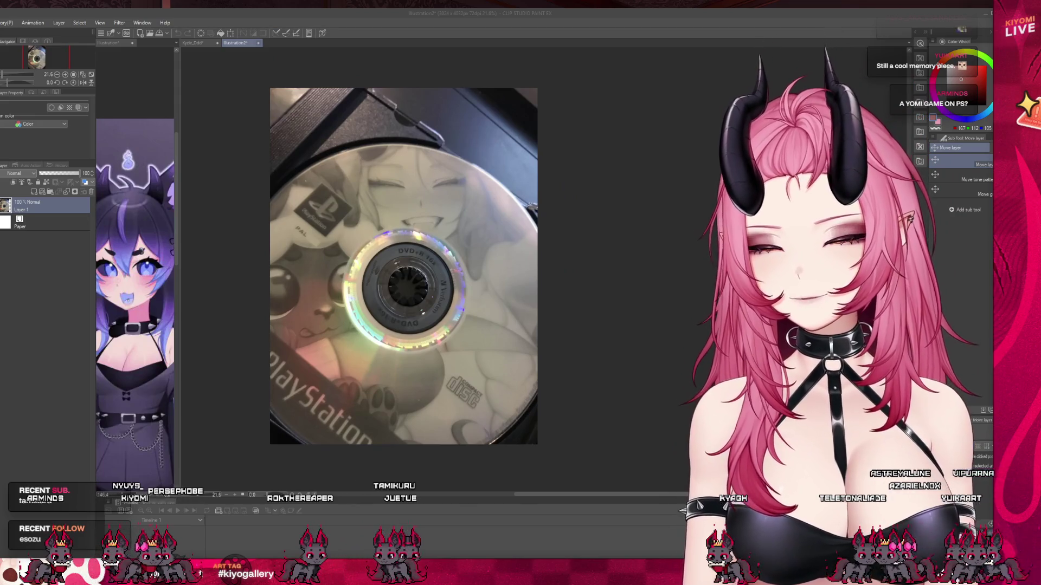
pyautogui.hotkey('ctrl', 'w')
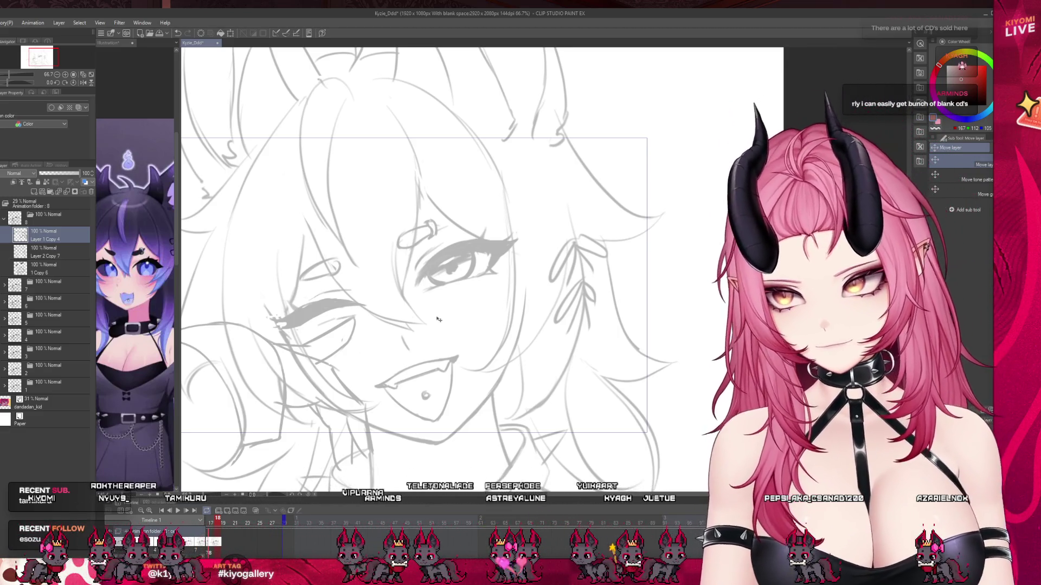
pyautogui.scroll(-1, 362, 305)
pyautogui.scroll(-1, 362, 305)
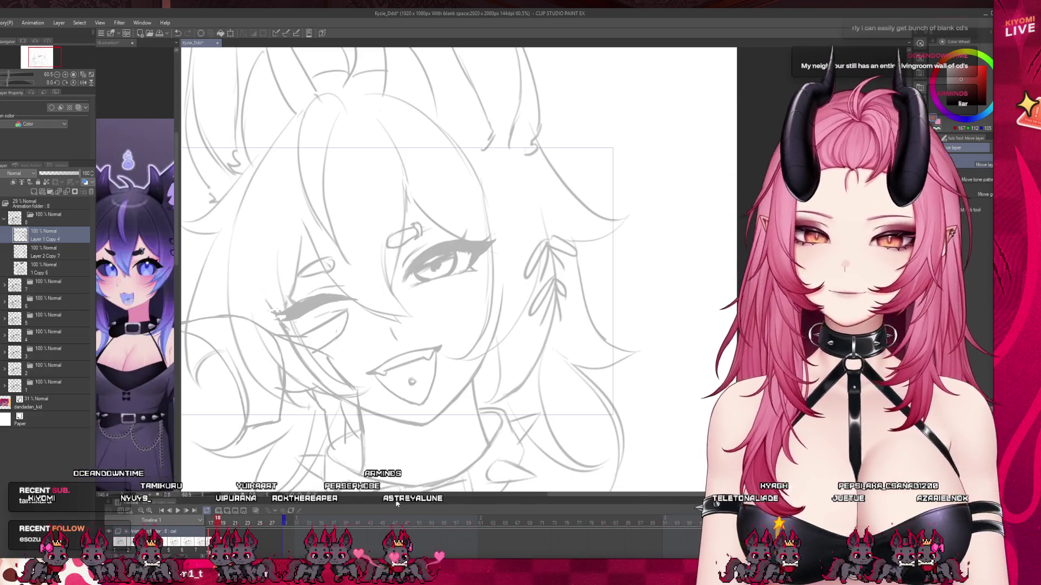
pyautogui.moveTo(395, 504)
pyautogui.mouseDown()
pyautogui.moveTo(395, 523)
pyautogui.moveTo(395, 494)
pyautogui.mouseUp()
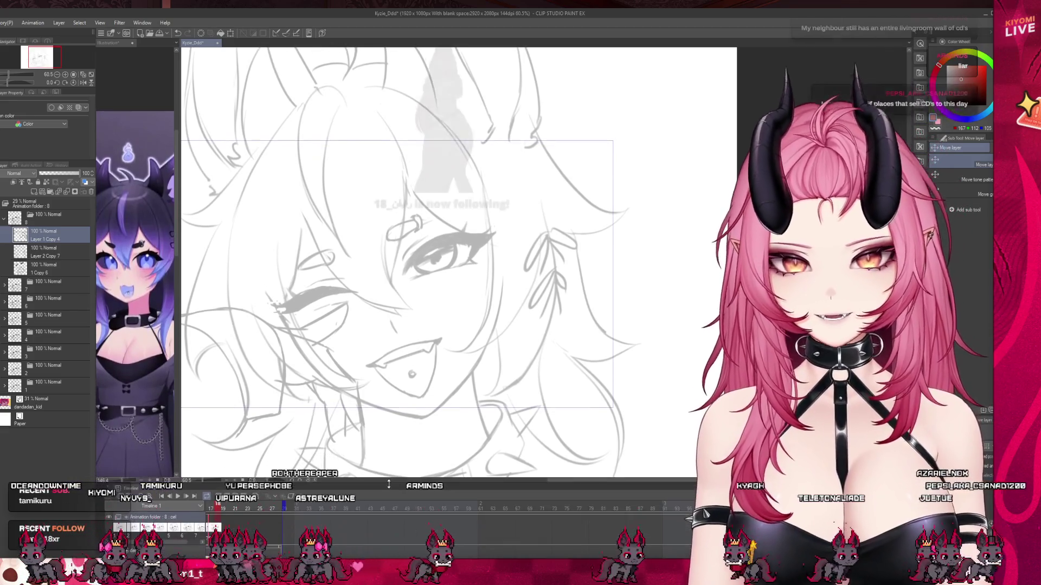
pyautogui.hscroll(-5, 334, 510)
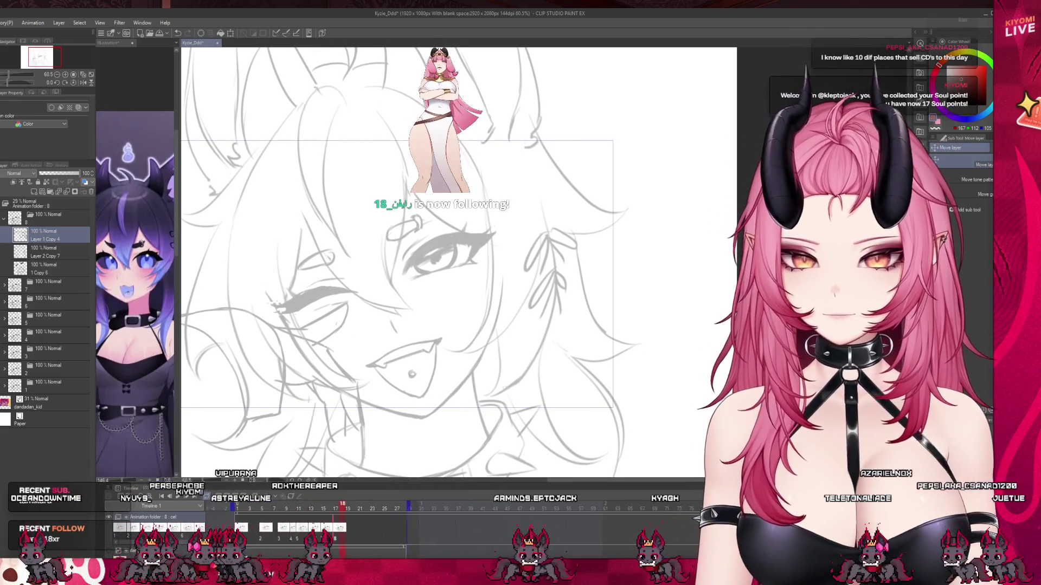
pyautogui.click(366, 507)
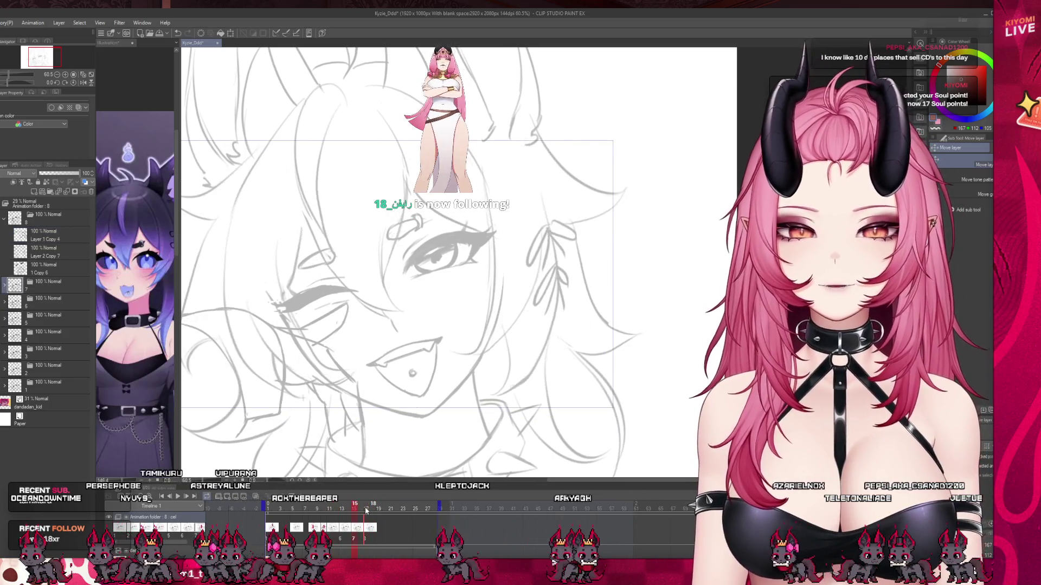
pyautogui.click(362, 514)
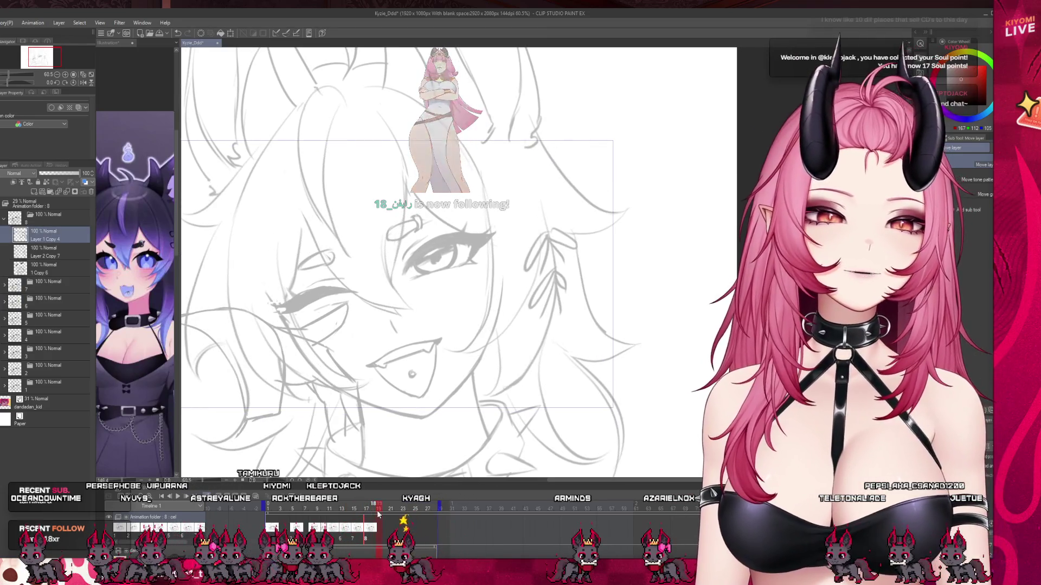
pyautogui.click(348, 514)
pyautogui.moveTo(348, 507); pyautogui.dragTo(298, 507)
pyautogui.click(317, 508)
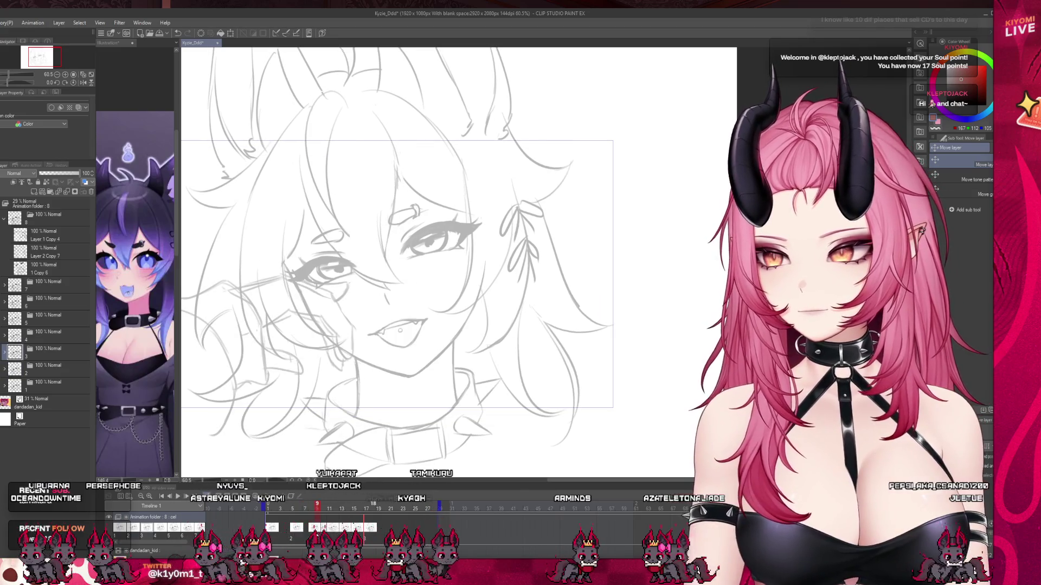
pyautogui.press('Right')
pyautogui.press('Right')
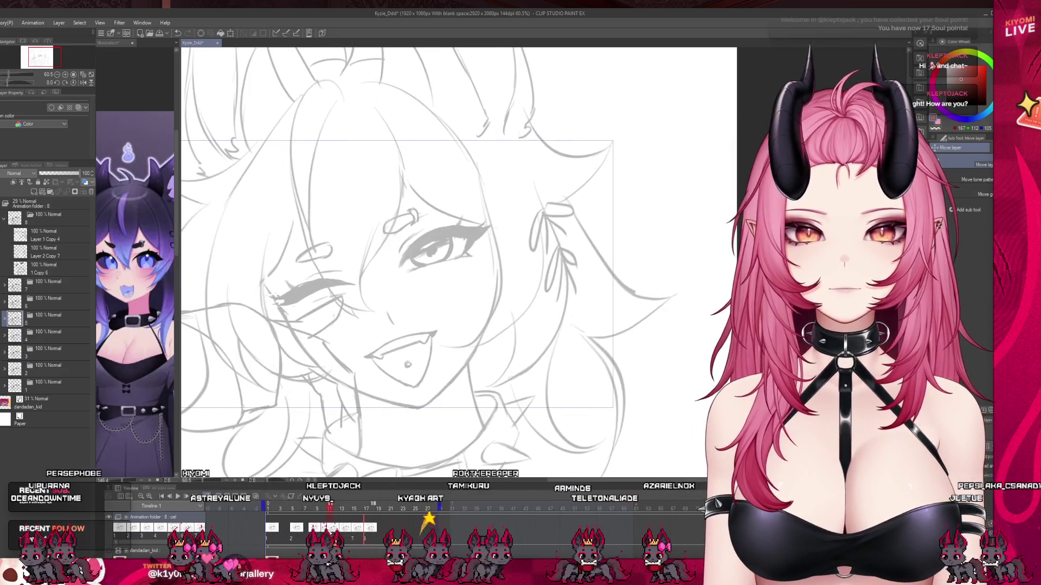
pyautogui.scroll(-3, 417, 443)
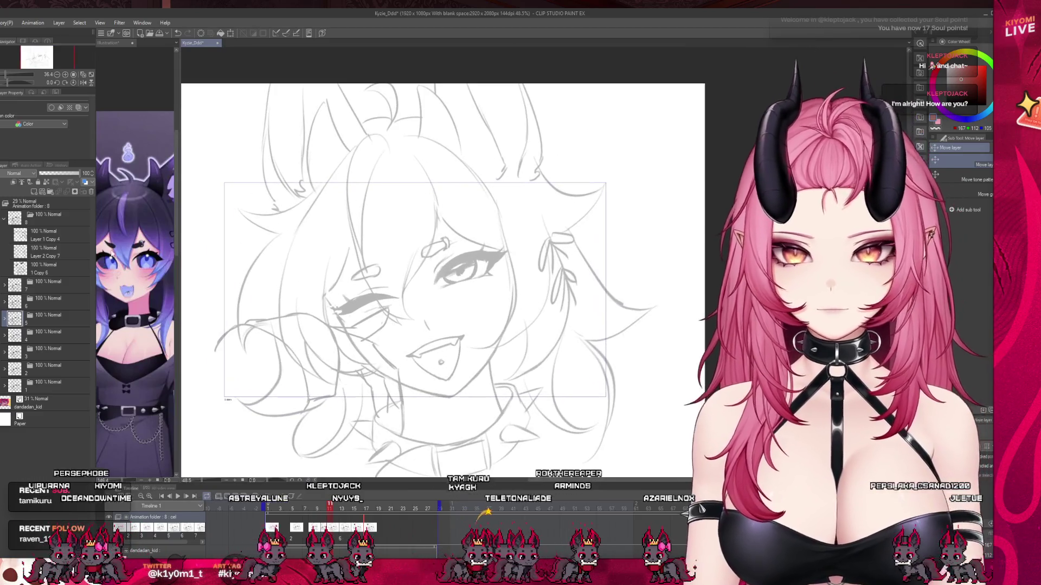
pyautogui.click(48, 373)
pyautogui.click(8, 355)
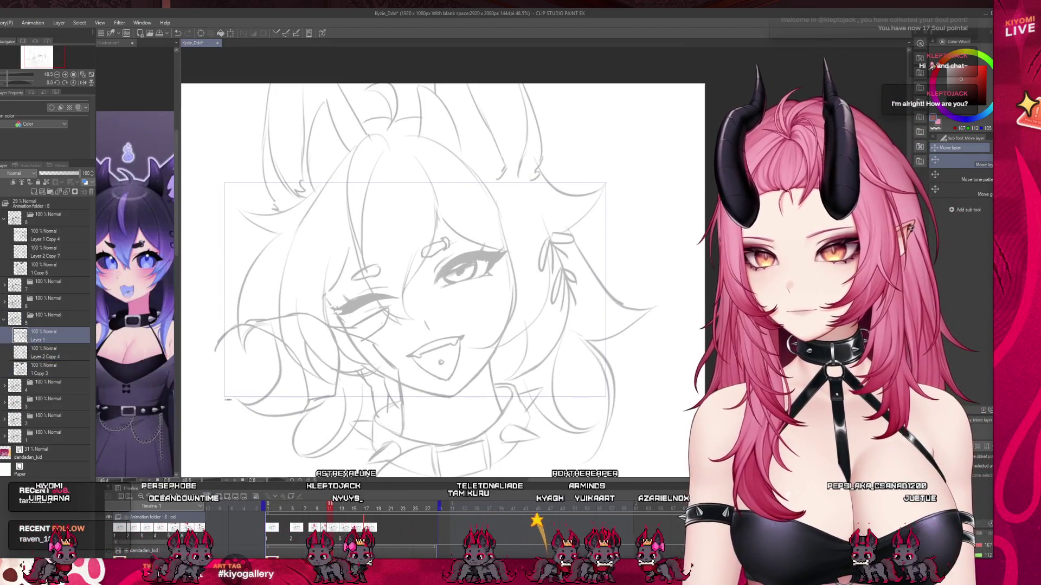
pyautogui.click(46, 358)
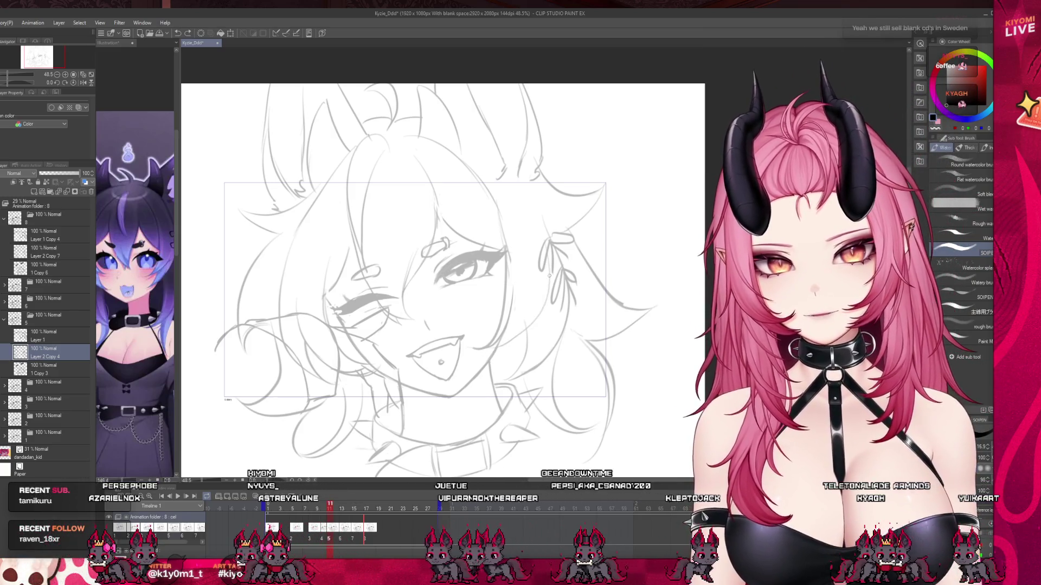
pyautogui.click(316, 506)
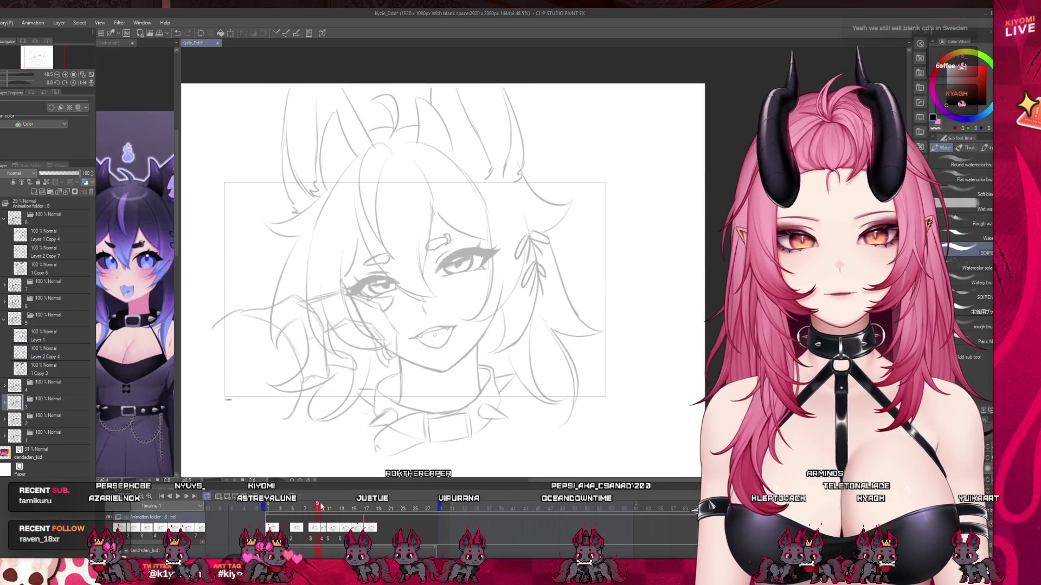
pyautogui.click(329, 508)
pyautogui.click(338, 508)
pyautogui.moveTo(337, 508); pyautogui.dragTo(316, 506)
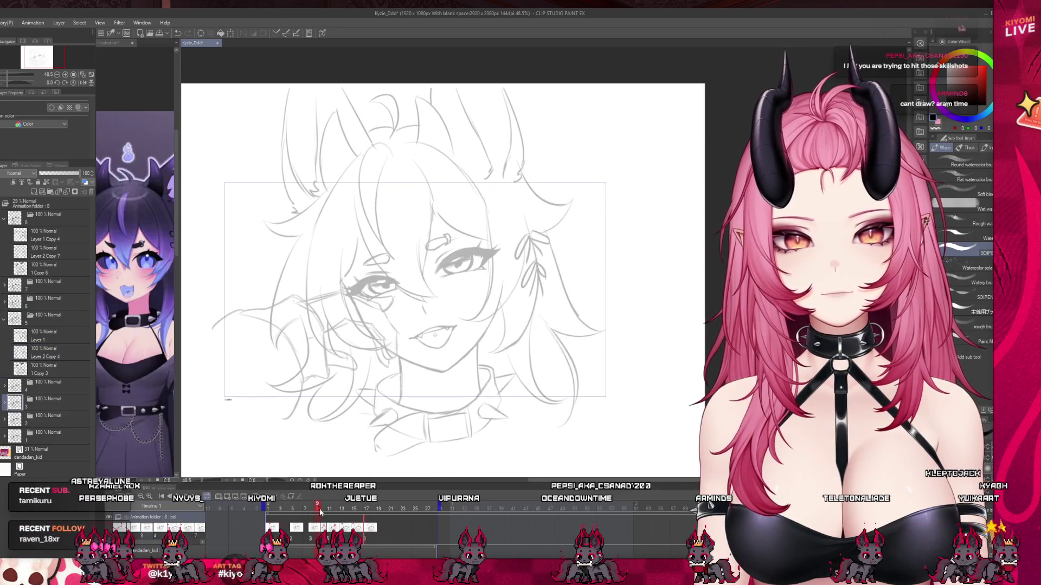
pyautogui.click(305, 507)
pyautogui.click(316, 506)
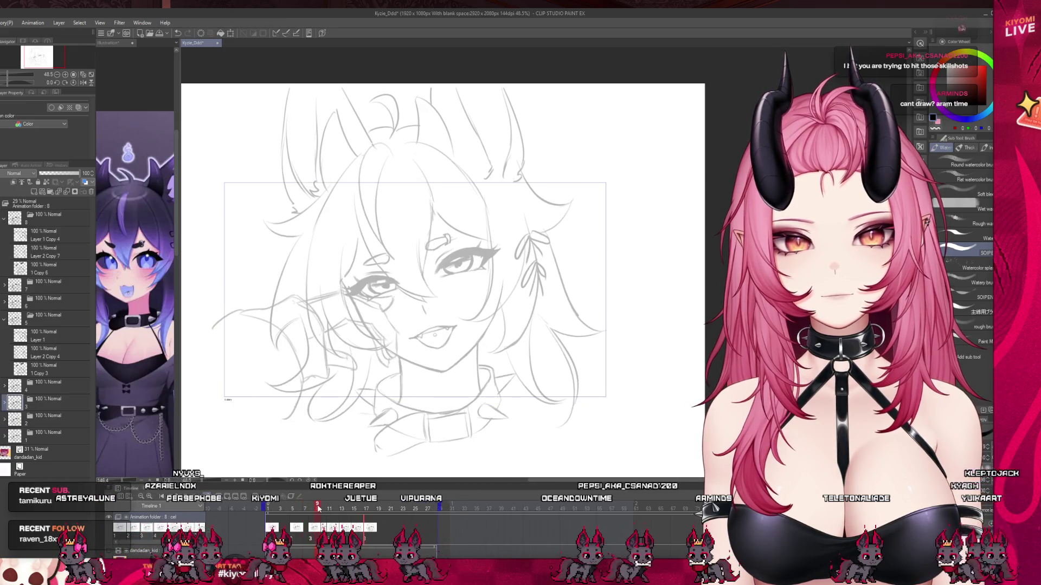
pyautogui.click(324, 508)
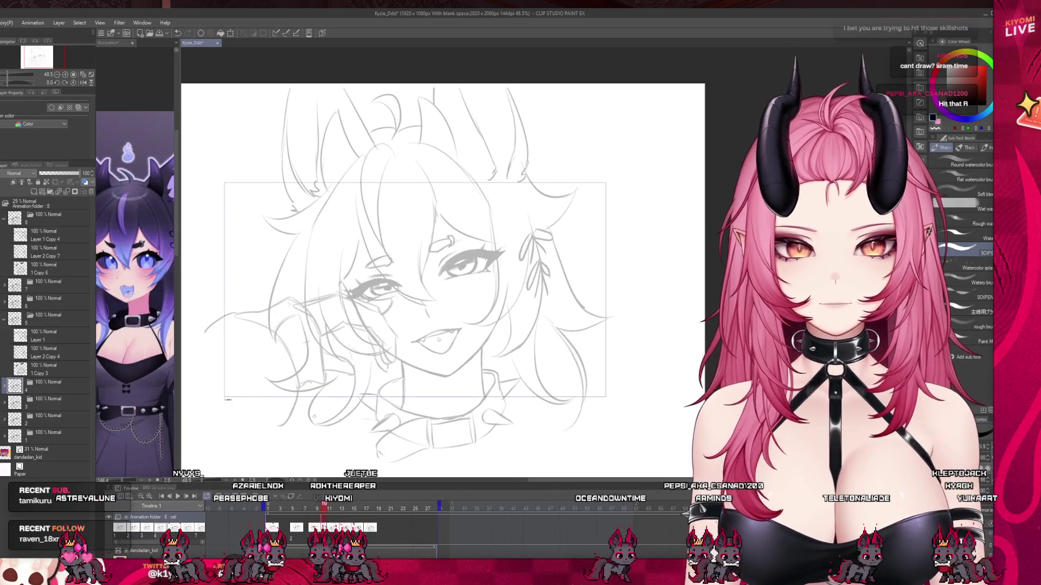
pyautogui.click(328, 528)
pyautogui.press('p')
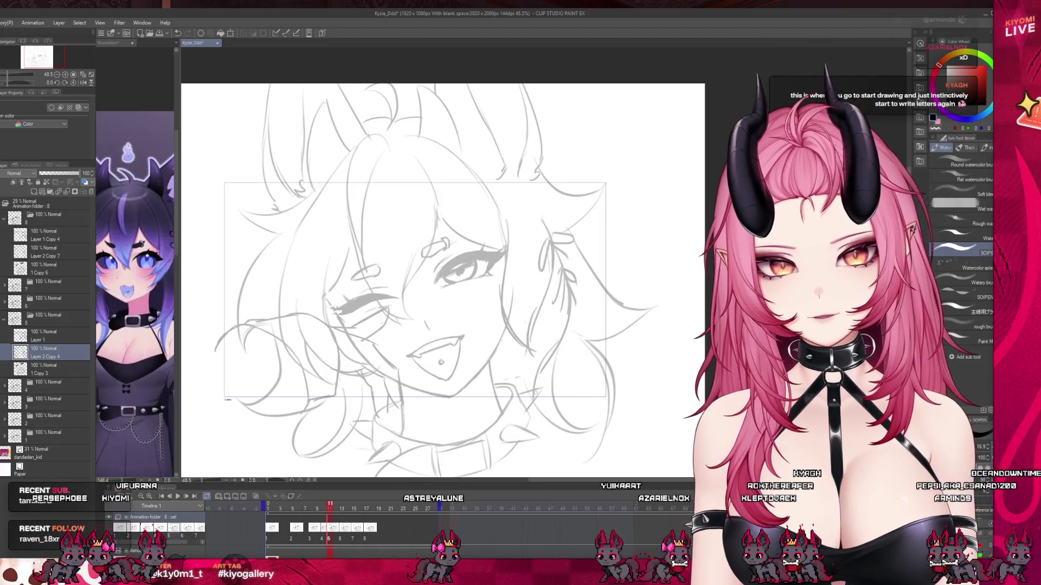
pyautogui.moveTo(333, 508); pyautogui.dragTo(345, 511)
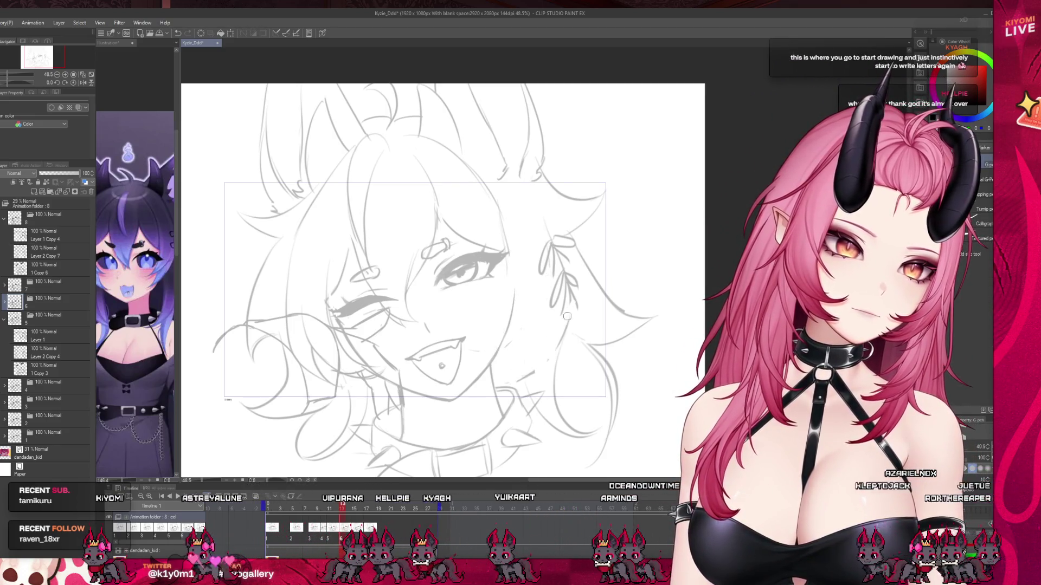
pyautogui.click(255, 496)
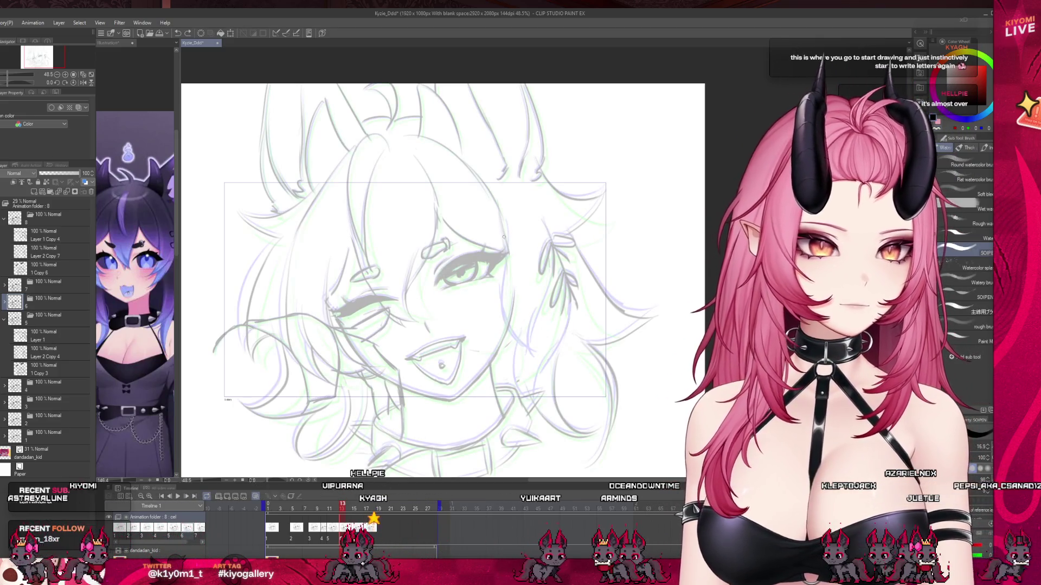
# Draw a curved stroke from beside the eye down-right, disable onion skin, and replay from frame 9
pyautogui.moveTo(508, 260); pyautogui.dragTo(543, 351)
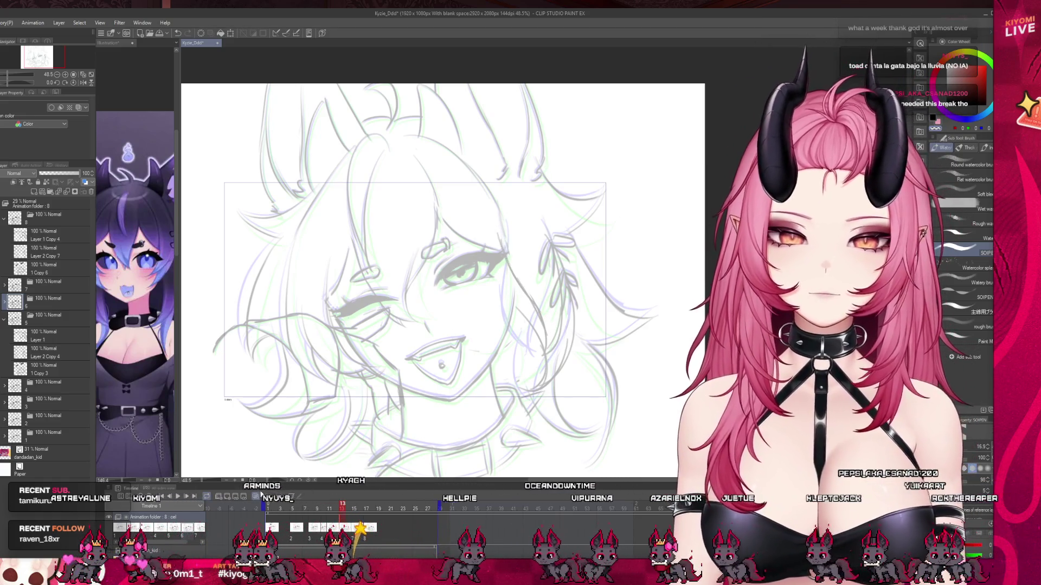
pyautogui.click(206, 496)
pyautogui.moveTo(304, 512); pyautogui.dragTo(363, 547)
pyautogui.click(176, 497)
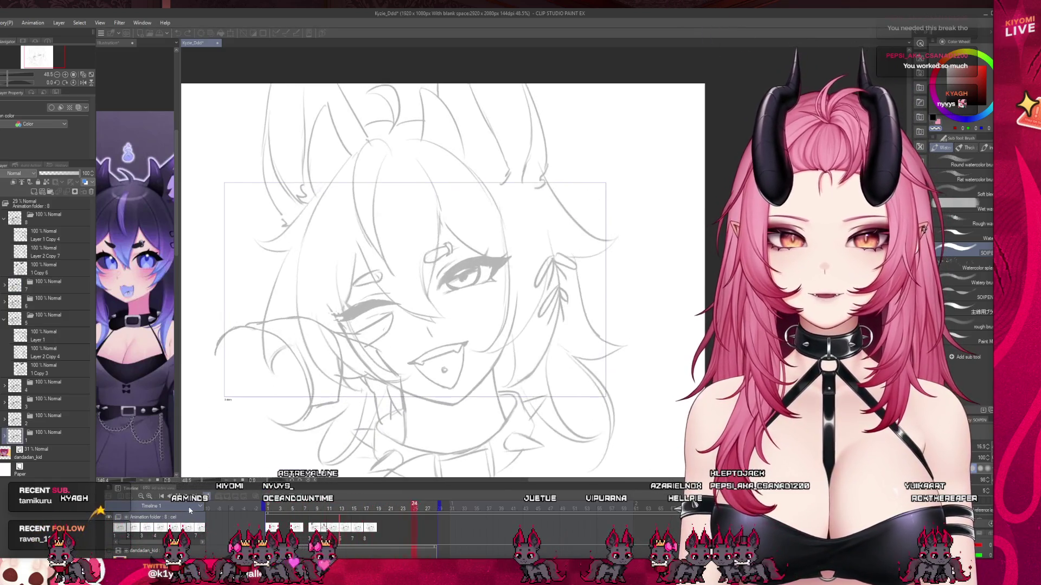
# On frame 15, redraw the earring on Layer 2 Copy 6 with the G-pen and onion skin
pyautogui.click(358, 510)
pyautogui.click(354, 509)
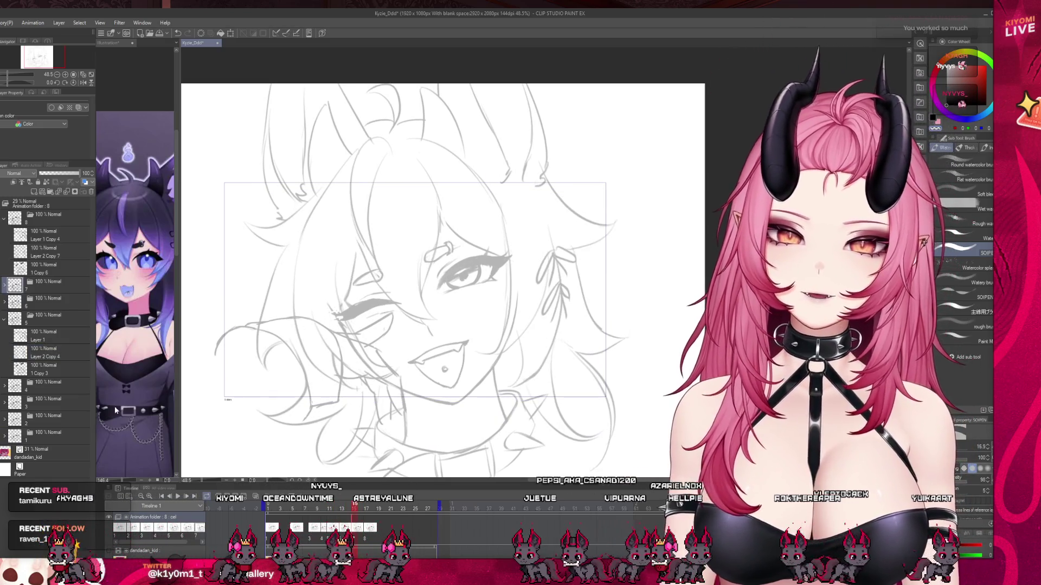
pyautogui.press('p')
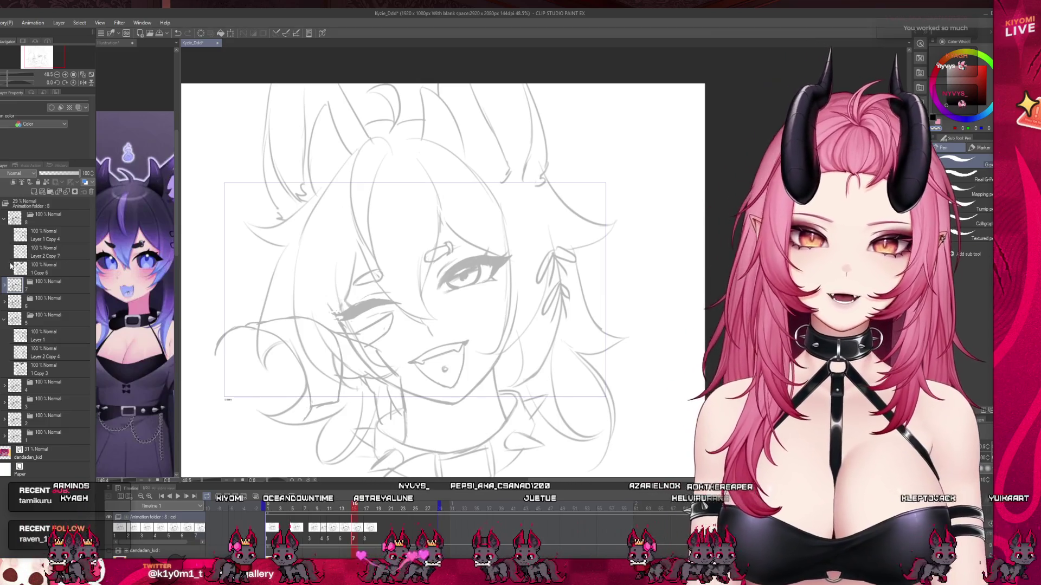
pyautogui.click(36, 306)
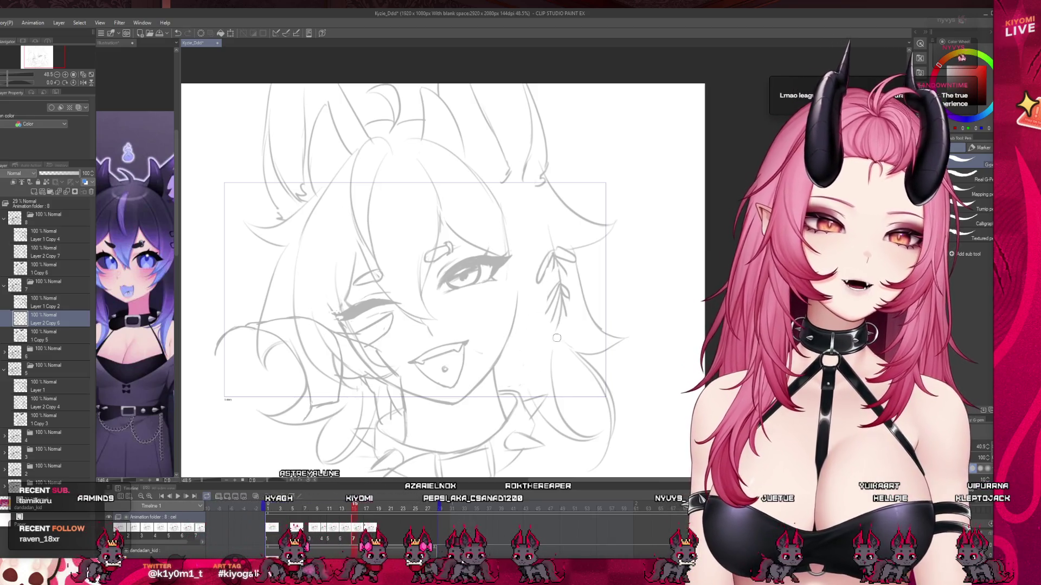
pyautogui.hotkey('ctrl', 'shift', 'o')
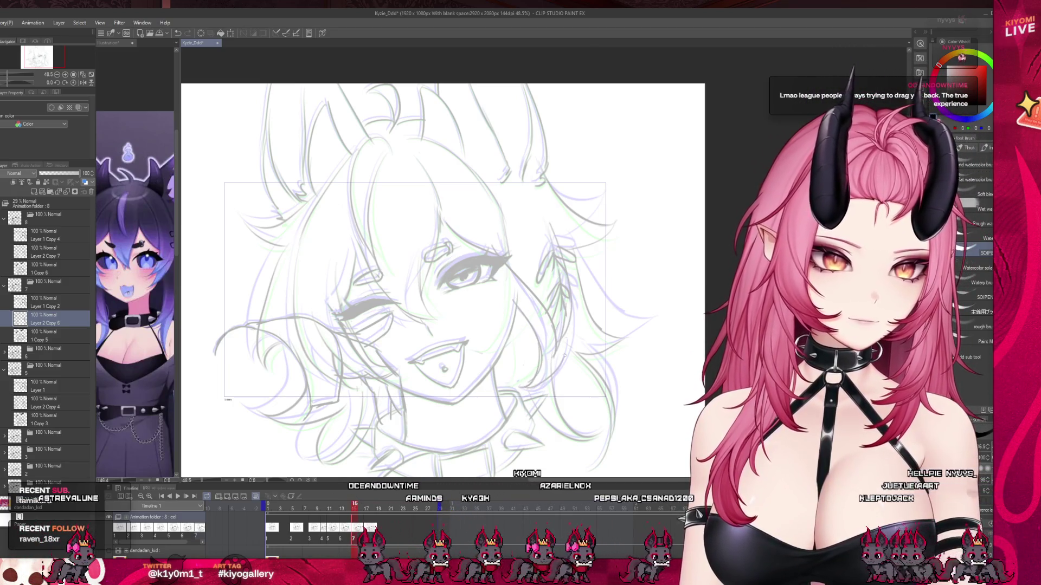
# On frame 18, redraw the earring on Layer 2 Copy 7 with SOIPEN, then add cel 9
pyautogui.click(368, 538)
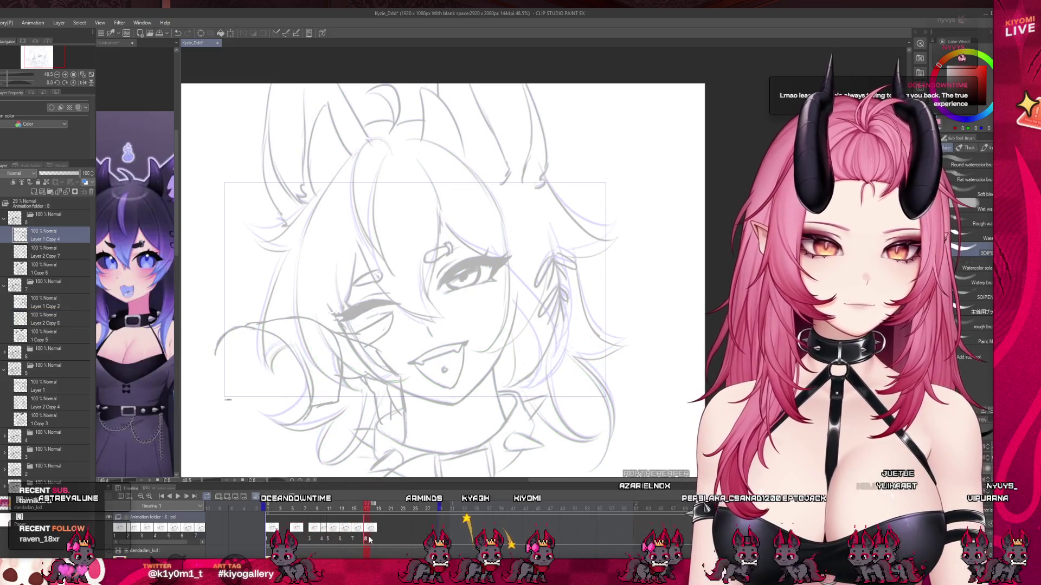
pyautogui.press('p')
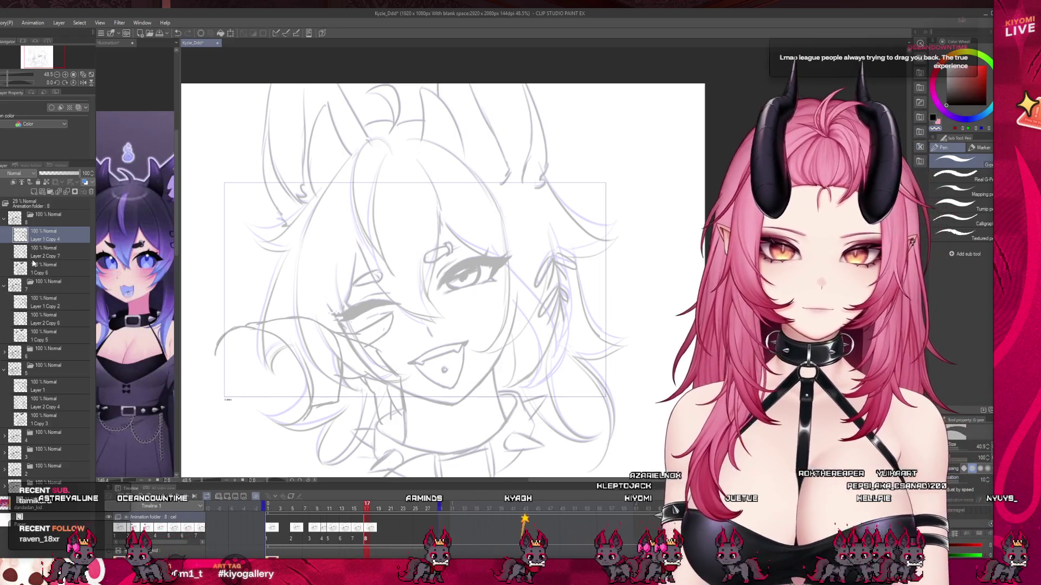
pyautogui.click(69, 254)
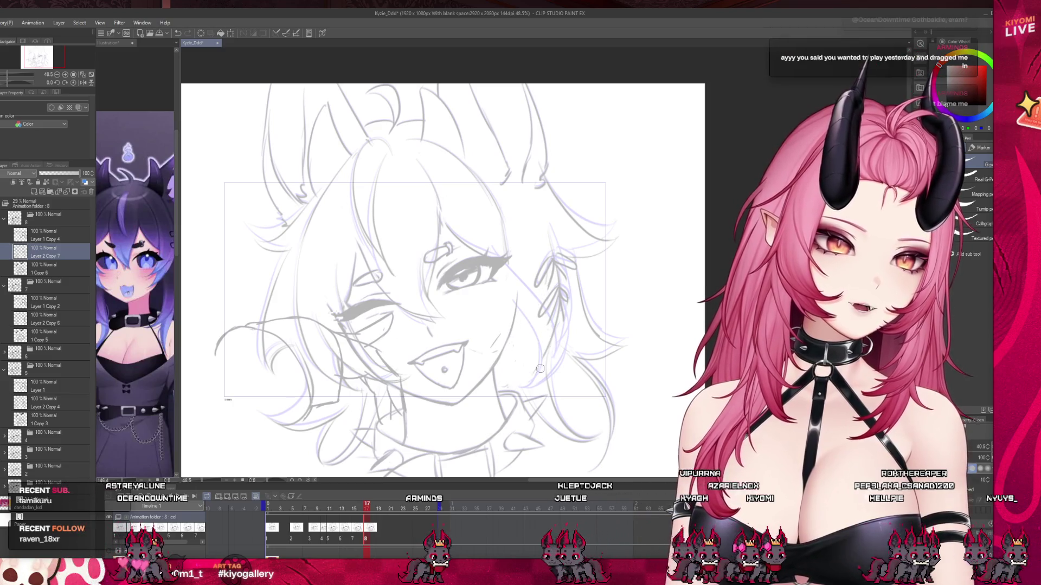
pyautogui.press('b')
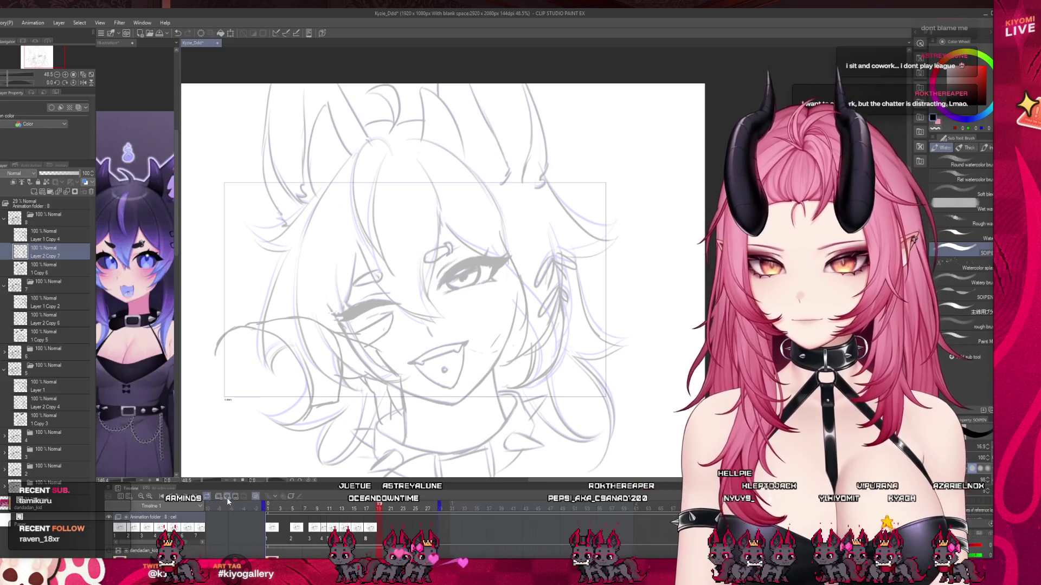
pyautogui.click(224, 499)
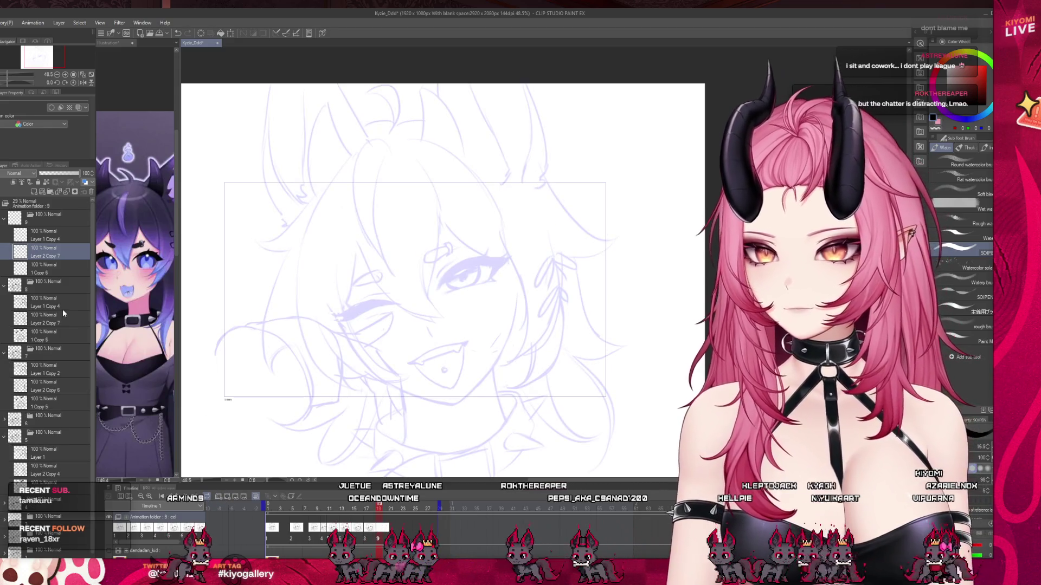
# Copy Layer 1 Copy 4, Layer 2 Copy 7 and 1 Copy 6 into the cel 9 folder
pyautogui.click(41, 305)
pyautogui.keyDown('ctrl'); pyautogui.click(43, 320); pyautogui.keyUp('ctrl')
pyautogui.keyDown('ctrl'); pyautogui.click(43, 336); pyautogui.keyUp('ctrl')
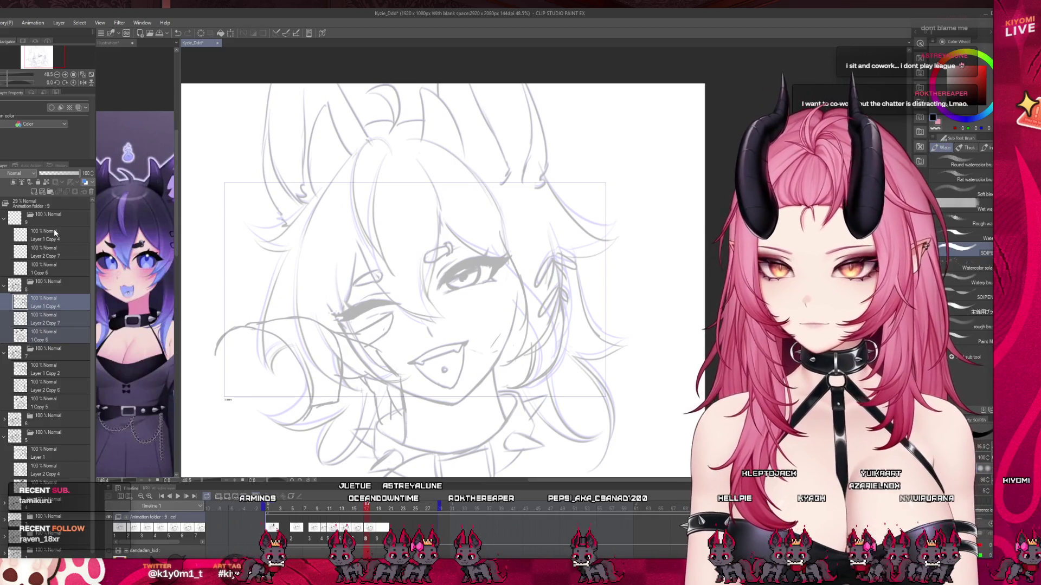
pyautogui.click(91, 190)
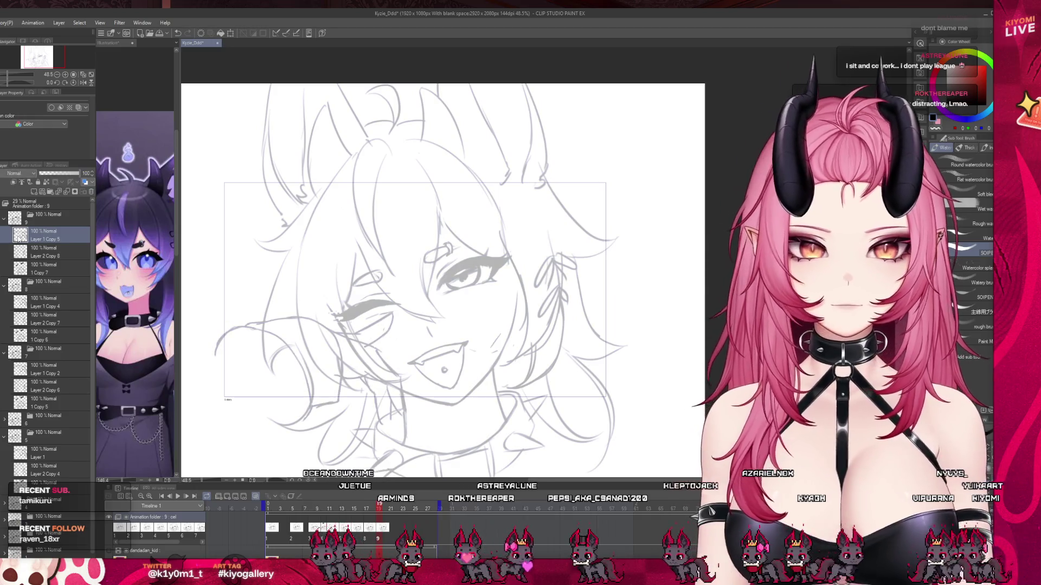
# Select Layer 2 Copy 8 with the G-pen and return to the animation's start
pyautogui.click(20, 251)
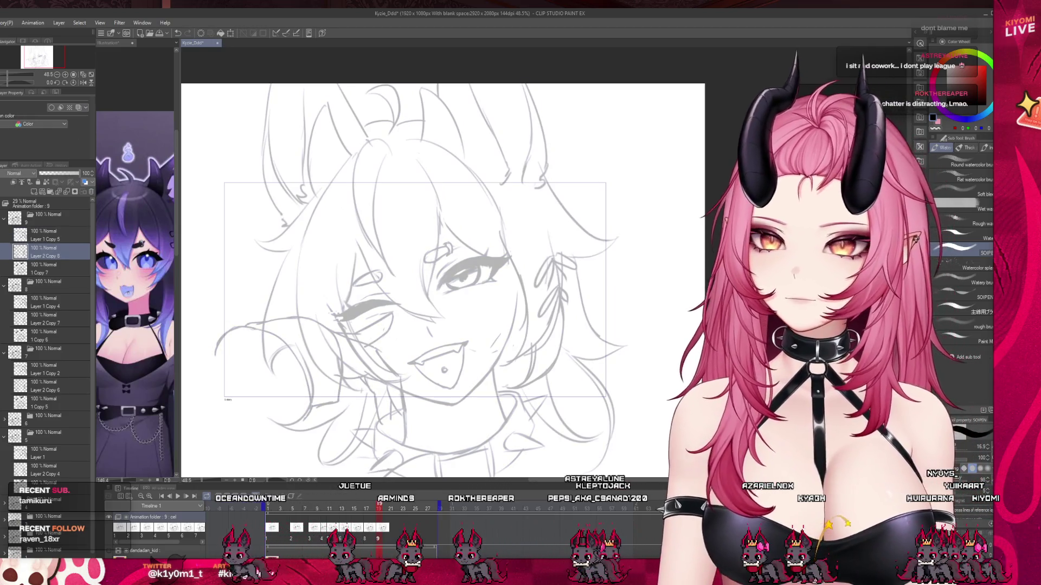
pyautogui.press('p')
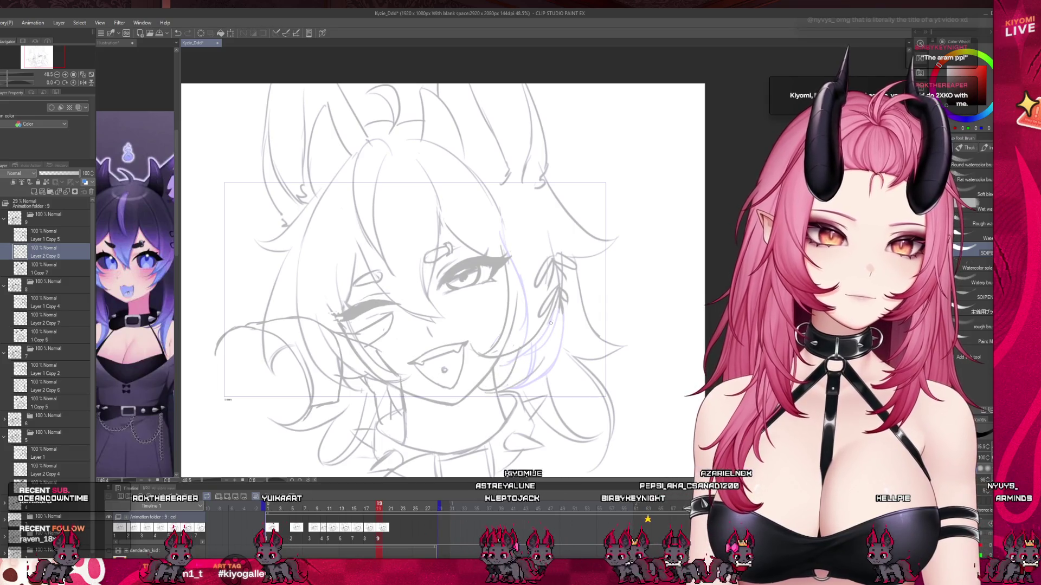
pyautogui.click(270, 509)
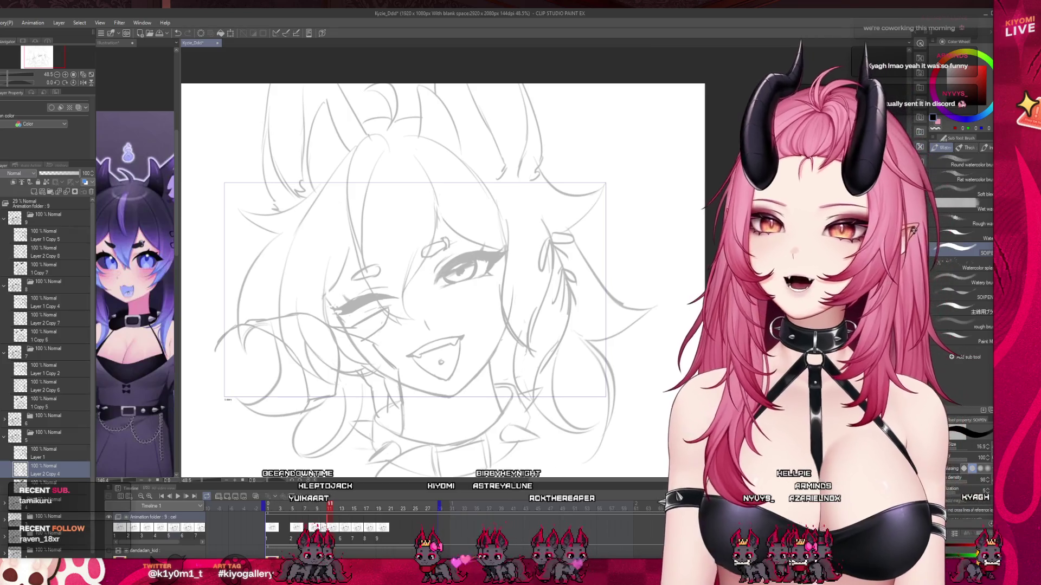
# Remove the grey stroke beside the winking eye, checking it against onion-skin ghosts
pyautogui.press('j')
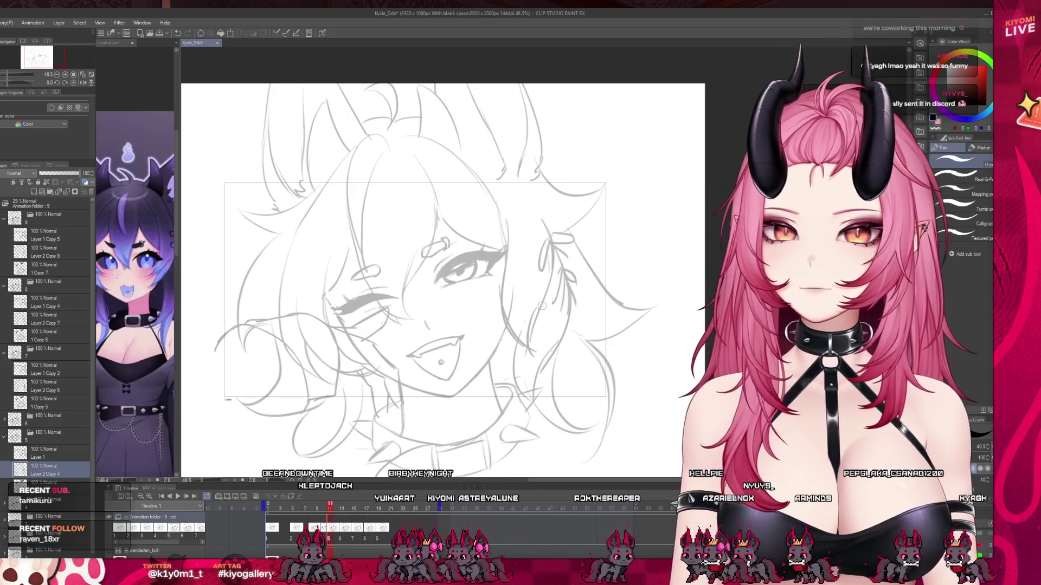
pyautogui.moveTo(507, 260); pyautogui.dragTo(504, 326)
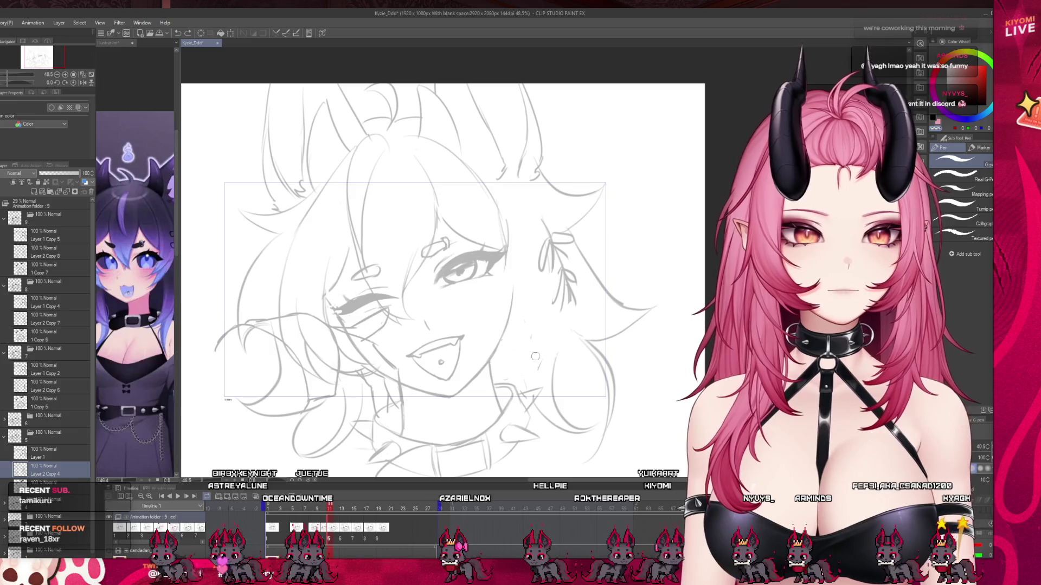
pyautogui.click(269, 495)
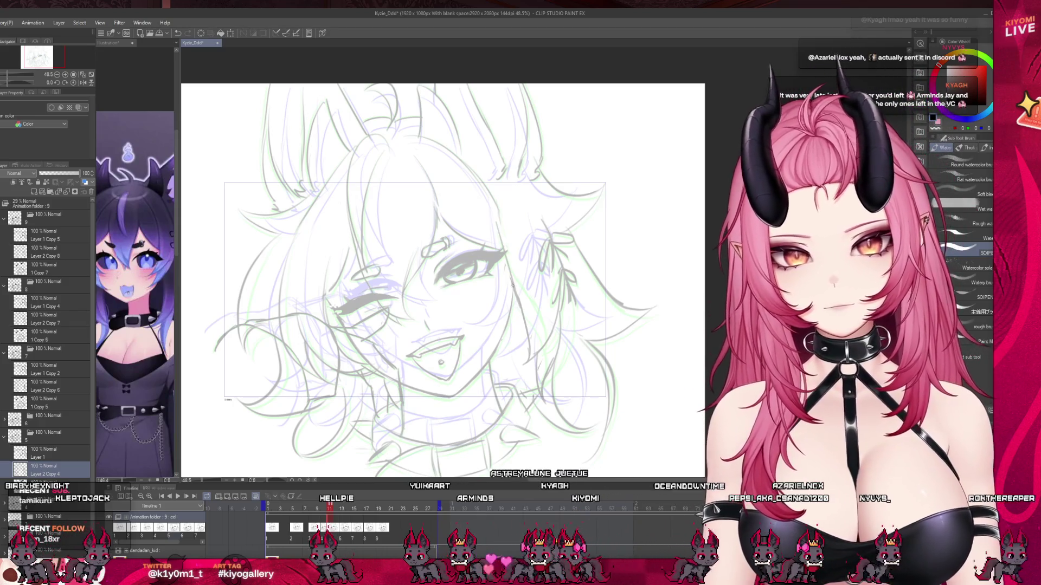
pyautogui.click(257, 498)
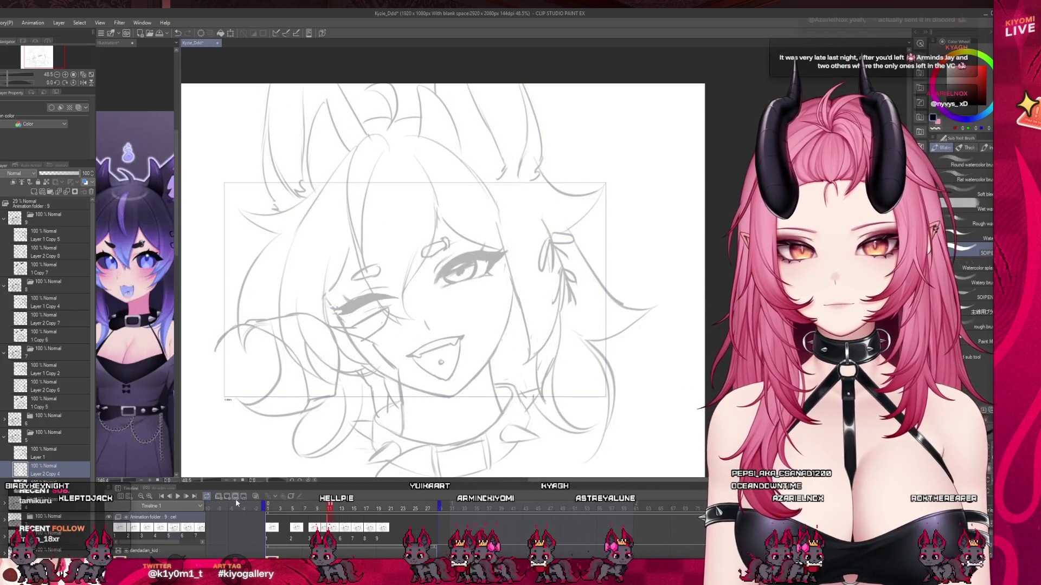
# Scrub through frames 11–15 and play the animation to review the motion
pyautogui.moveTo(332, 513); pyautogui.dragTo(385, 523)
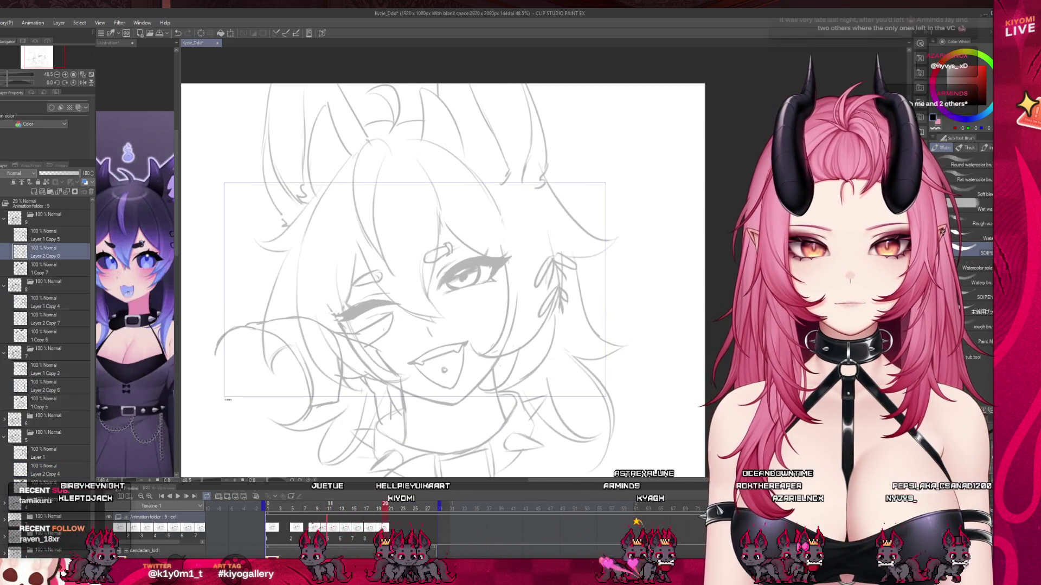
pyautogui.click(179, 497)
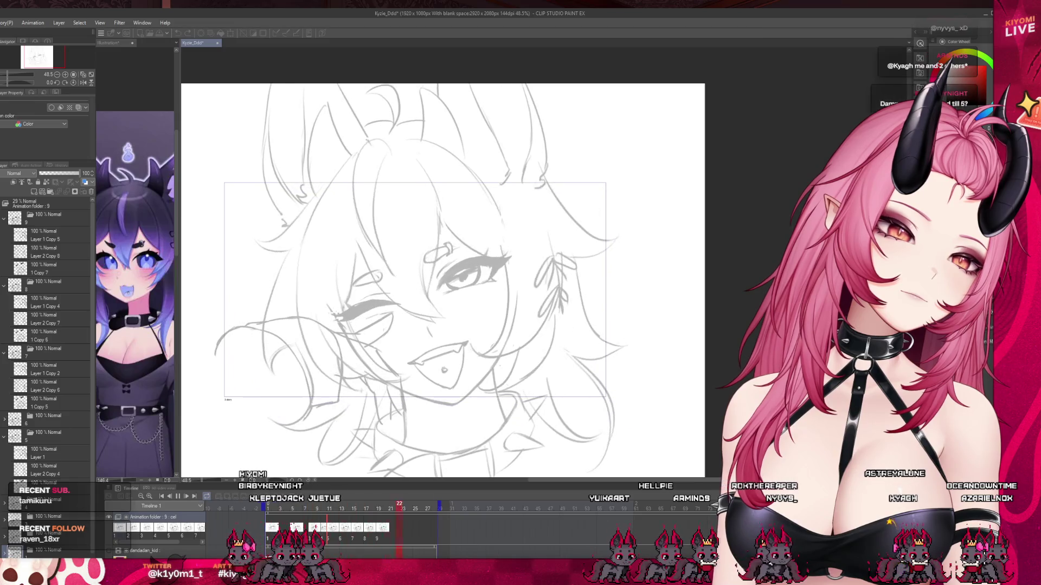
pyautogui.click(340, 539)
pyautogui.click(340, 540)
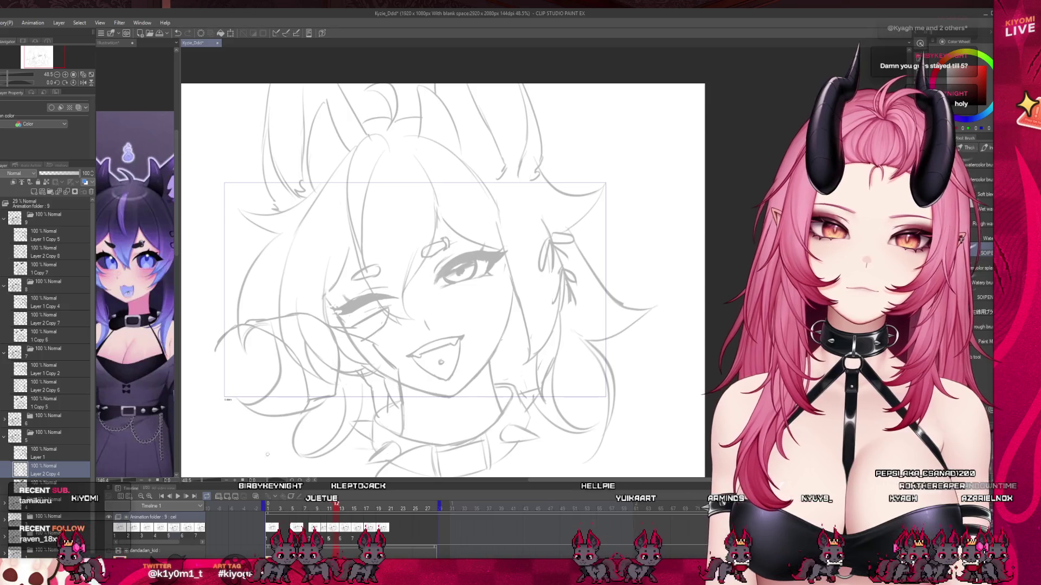
# Lasso the earring hair strand, nudge it up-left and rotate it about 9° clockwise
pyautogui.press('m')
pyautogui.moveTo(580, 301)
pyautogui.mouseDown()
pyautogui.moveTo(556, 221)
pyautogui.moveTo(501, 214)
pyautogui.moveTo(511, 298)
pyautogui.mouseUp()
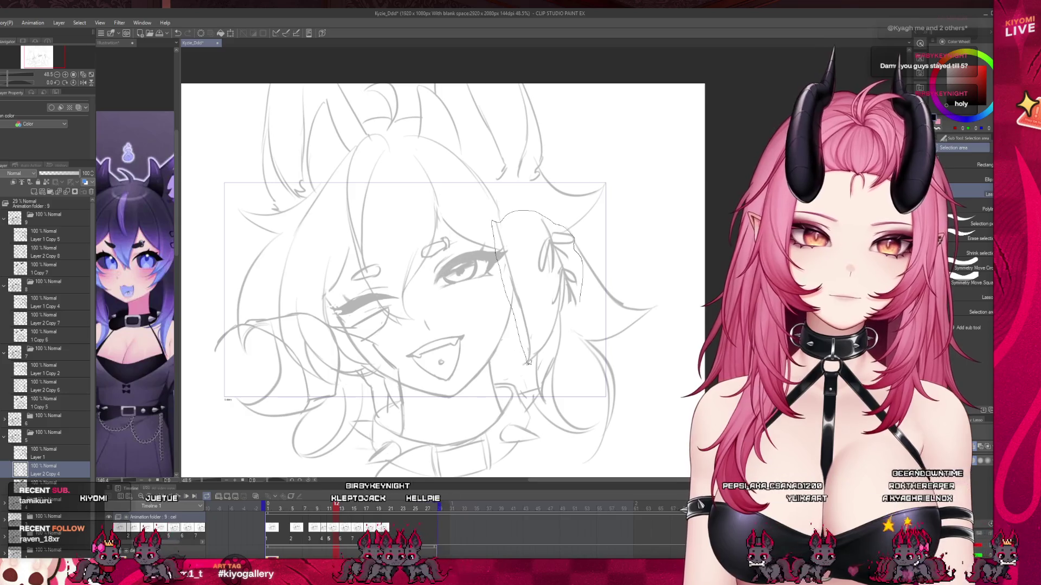
pyautogui.moveTo(537, 392); pyautogui.dragTo(543, 402)
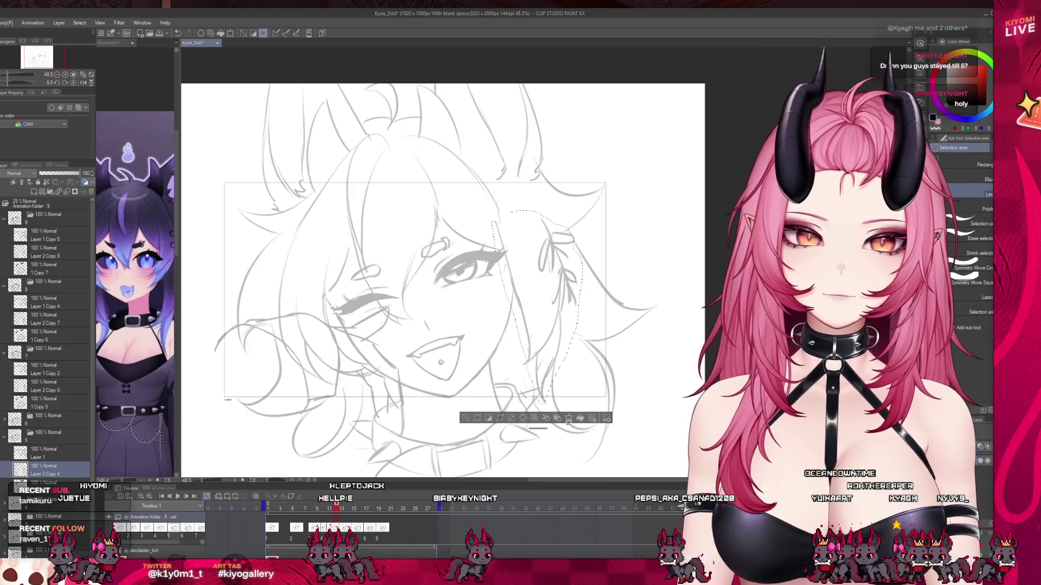
pyautogui.click(568, 418)
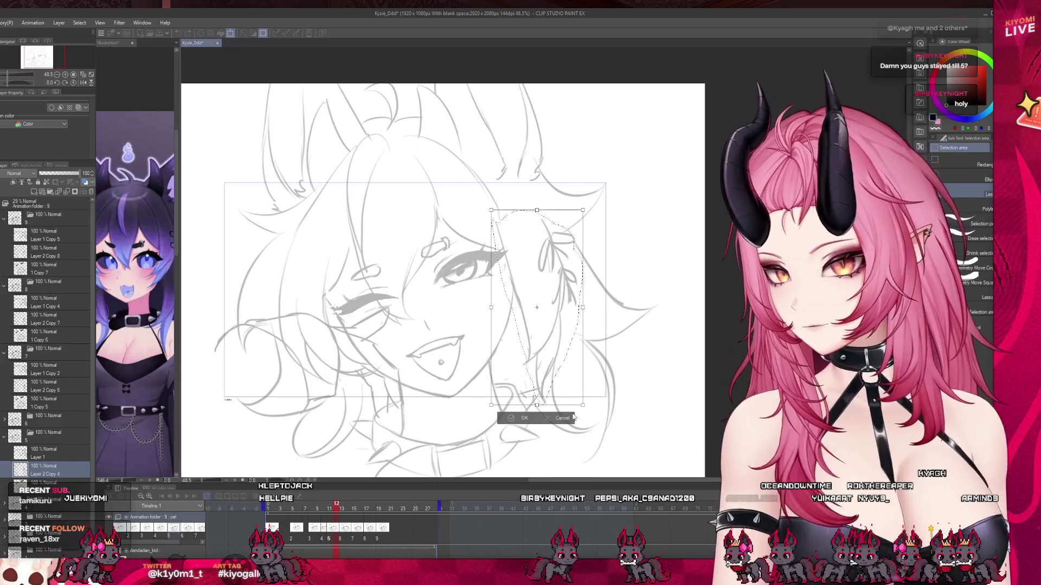
pyautogui.moveTo(551, 295)
pyautogui.mouseDown()
pyautogui.moveTo(531, 242)
pyautogui.moveTo(546, 298)
pyautogui.mouseUp()
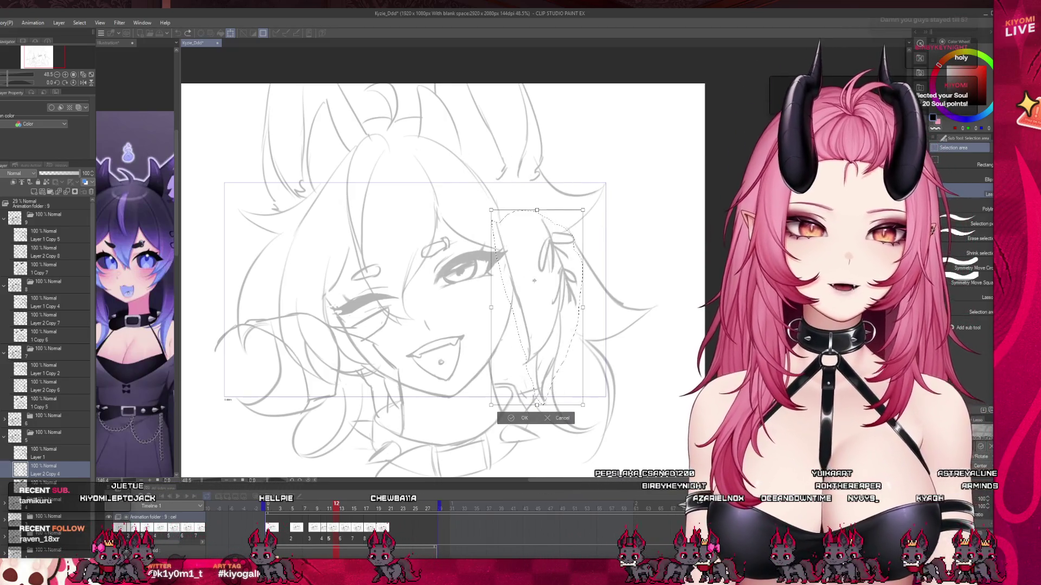
pyautogui.moveTo(643, 270); pyautogui.dragTo(645, 304)
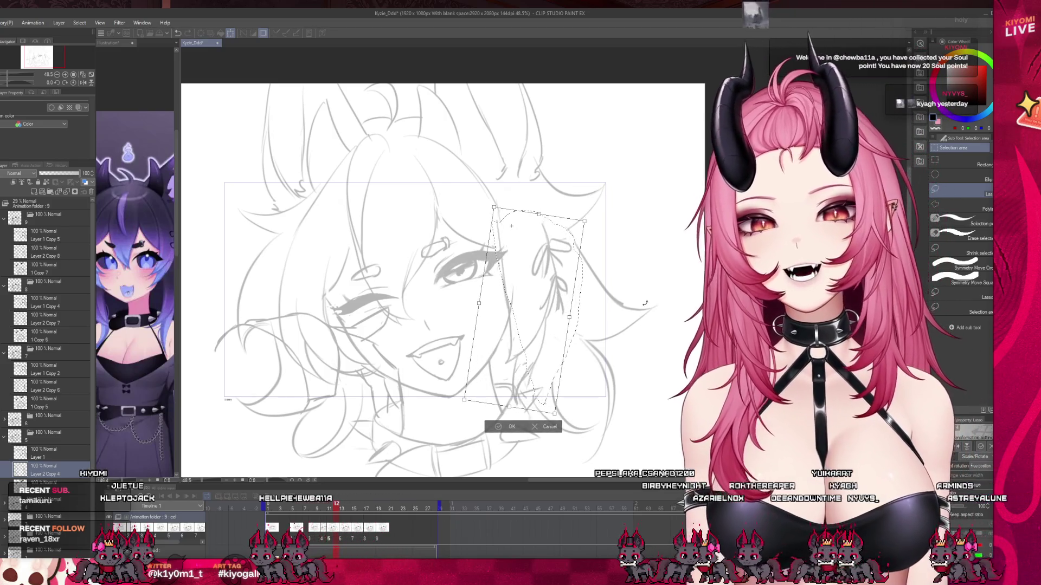
pyautogui.click(509, 427)
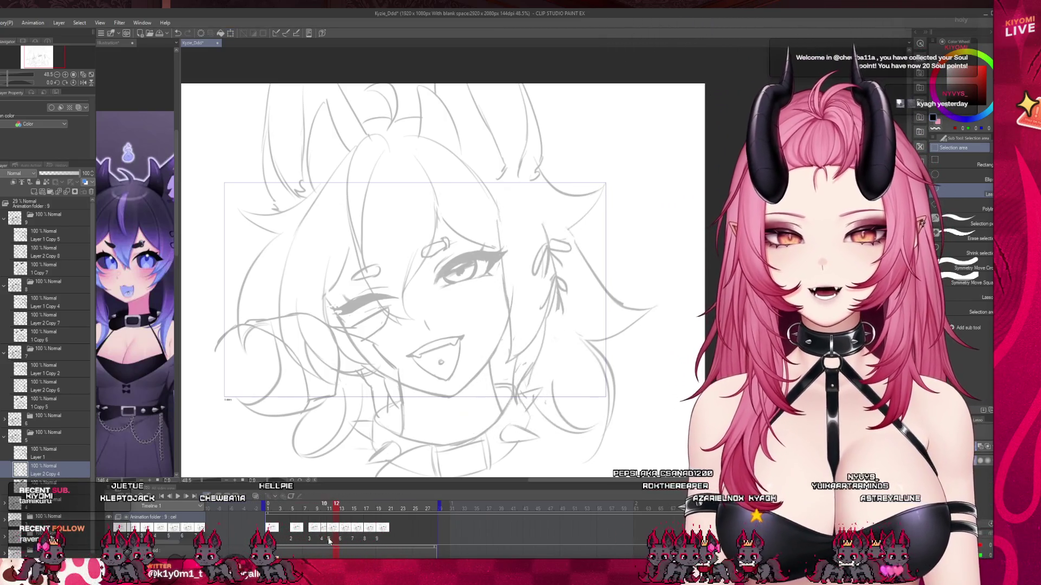
# On frame 13, rotate the earring hair strand about 6° clockwise
pyautogui.press('Right')
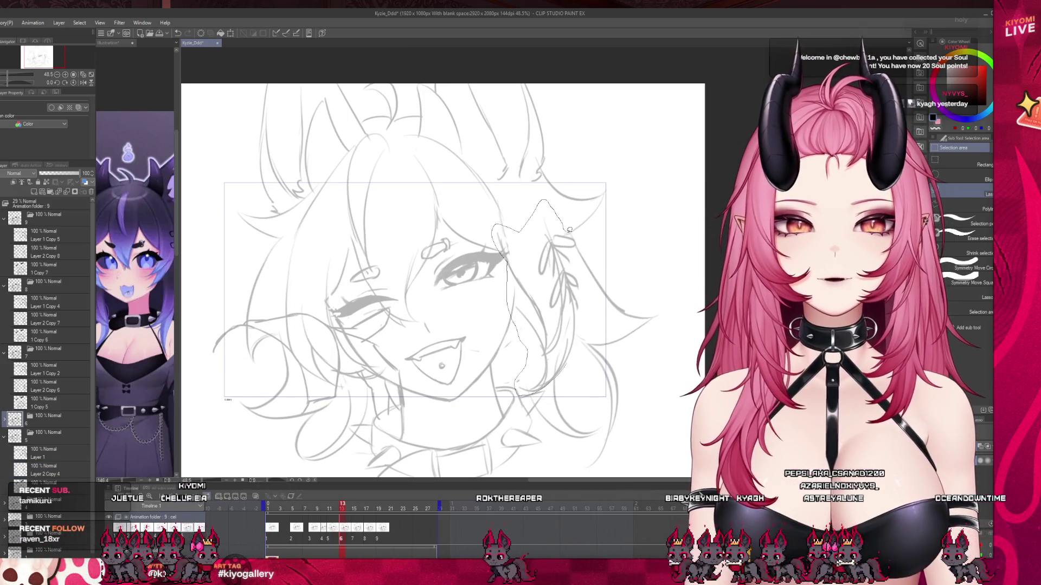
pyautogui.moveTo(569, 230); pyautogui.dragTo(586, 294)
pyautogui.moveTo(577, 353); pyautogui.dragTo(577, 353)
pyautogui.hotkey('ctrl', 't')
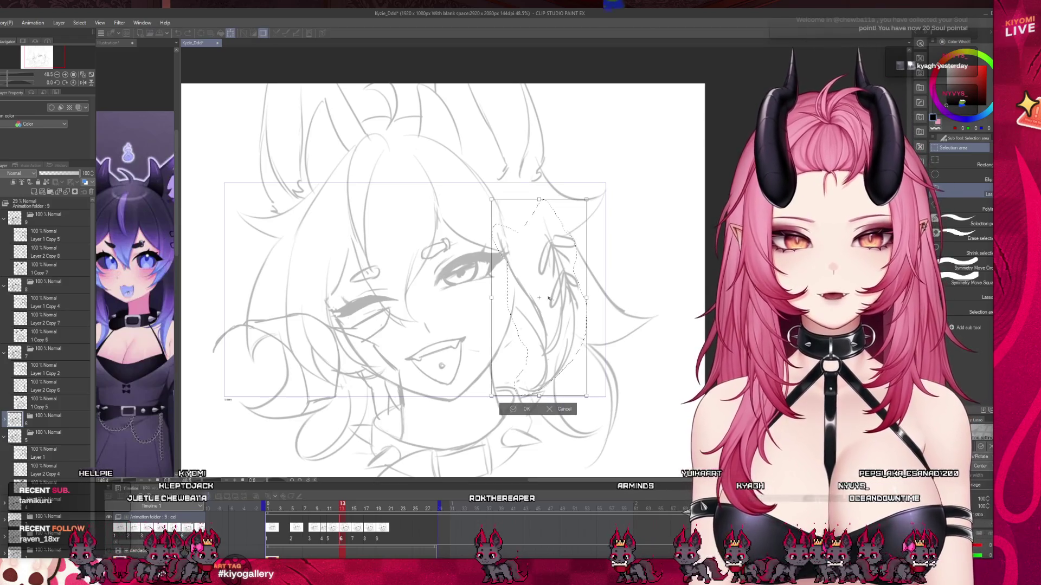
pyautogui.moveTo(637, 268); pyautogui.dragTo(619, 282)
pyautogui.click(507, 416)
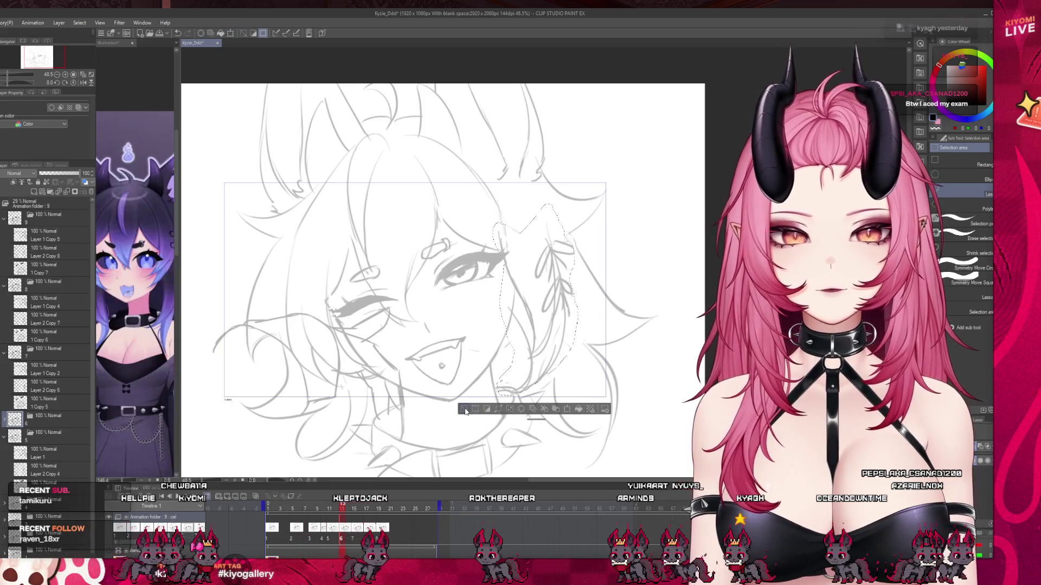
# Turn on onion skin and replay the animation from frame 1
pyautogui.click(254, 497)
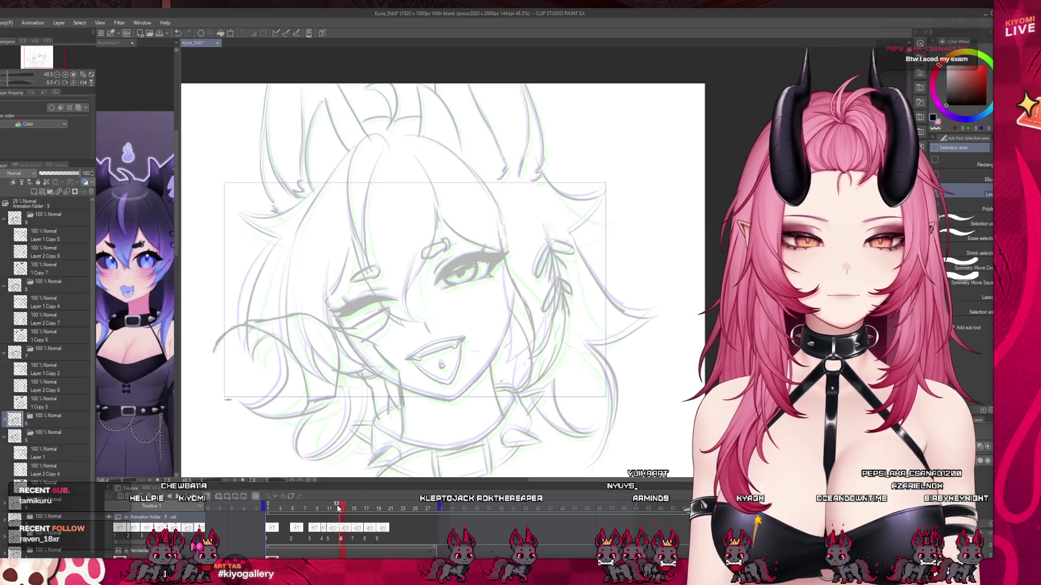
pyautogui.moveTo(328, 509)
pyautogui.mouseDown()
pyautogui.moveTo(320, 503)
pyautogui.moveTo(355, 512)
pyautogui.moveTo(365, 540)
pyautogui.mouseUp()
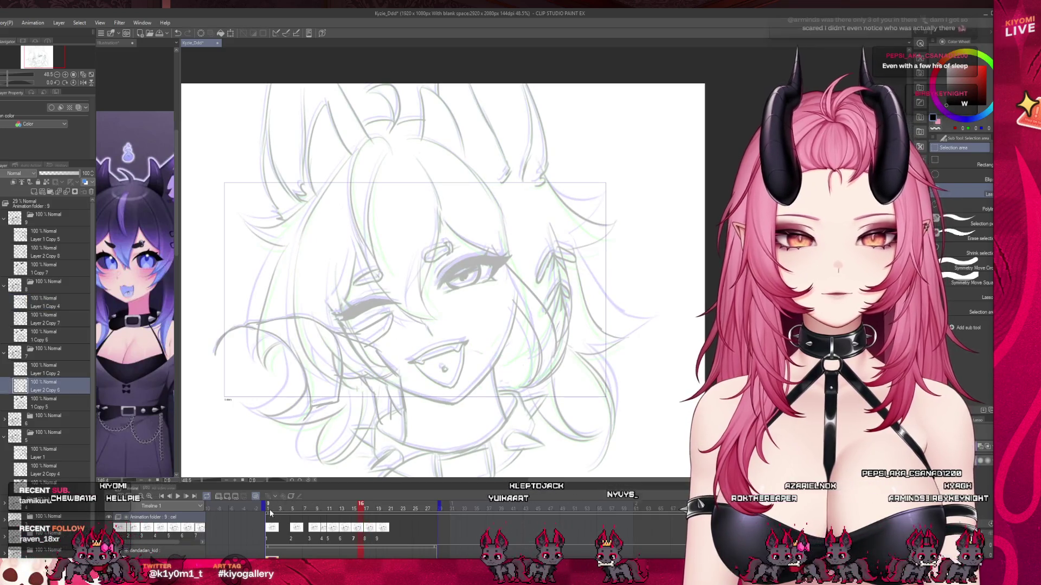
pyautogui.click(269, 509)
pyautogui.click(187, 499)
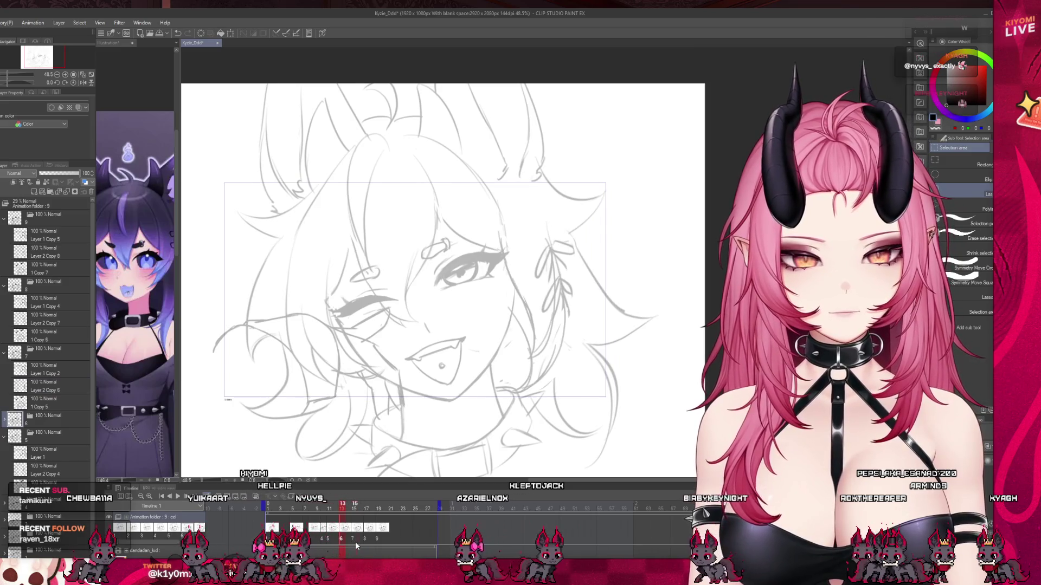
# Back on frame 13, select the ear for a further transform
pyautogui.moveTo(351, 542); pyautogui.dragTo(353, 542)
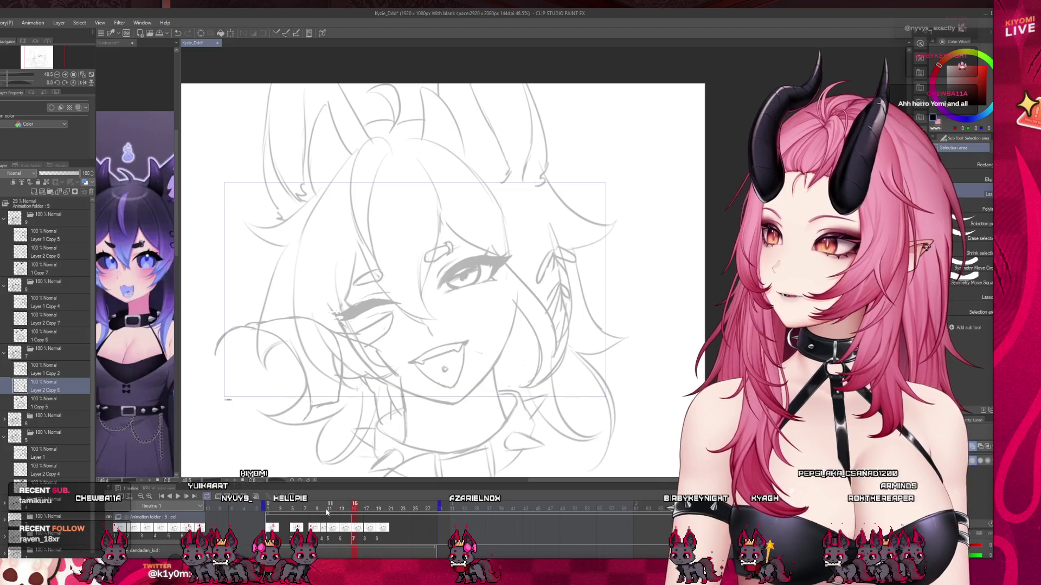
pyautogui.moveTo(518, 251)
pyautogui.mouseDown()
pyautogui.moveTo(525, 379)
pyautogui.moveTo(575, 315)
pyautogui.moveTo(572, 249)
pyautogui.moveTo(542, 213)
pyautogui.moveTo(512, 255)
pyautogui.mouseUp()
pyautogui.hotkey('ctrl', 't')
# Tilt the selected ear slightly clockwise and commit the transform
pyautogui.moveTo(607, 254)
pyautogui.mouseDown()
pyautogui.moveTo(602, 320)
pyautogui.moveTo(531, 395)
pyautogui.mouseUp()
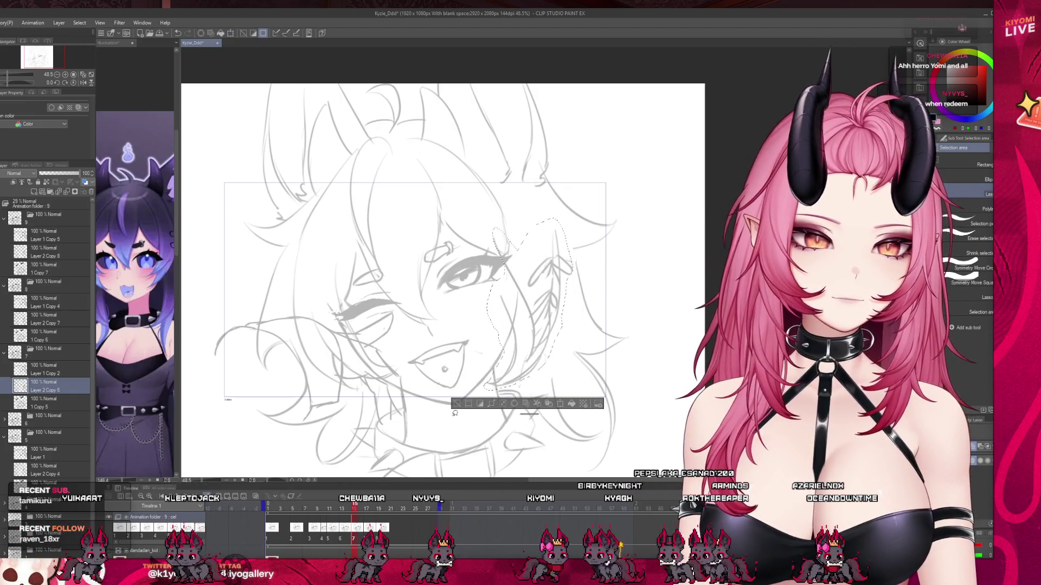
pyautogui.press('Return')
pyautogui.press('.')
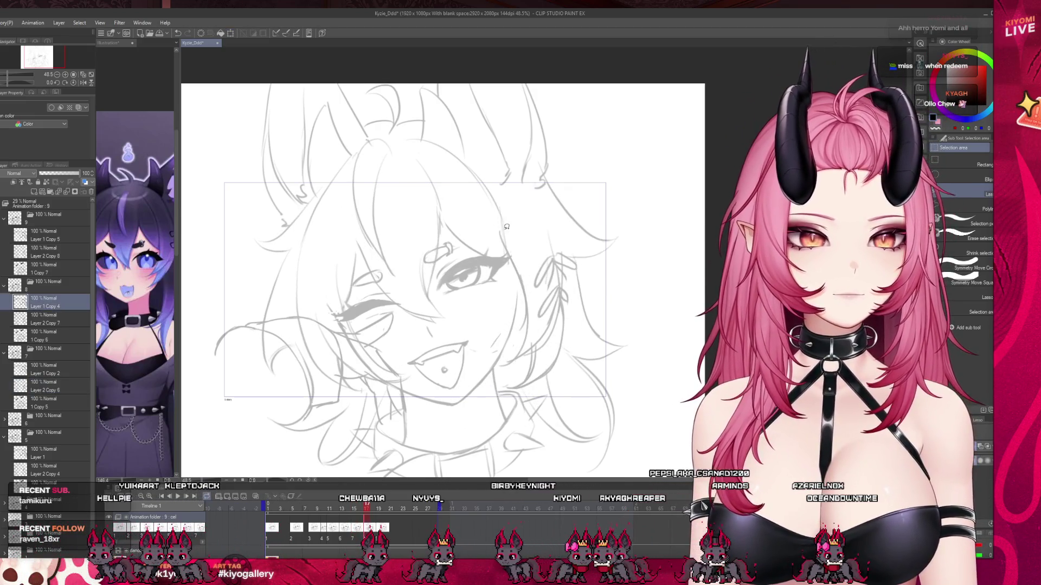
# On the next cel, rotate the right-side hair about 10° clockwise using onion skin
pyautogui.moveTo(523, 390)
pyautogui.mouseDown()
pyautogui.moveTo(558, 358)
pyautogui.moveTo(576, 293)
pyautogui.moveTo(548, 227)
pyautogui.moveTo(498, 227)
pyautogui.mouseUp()
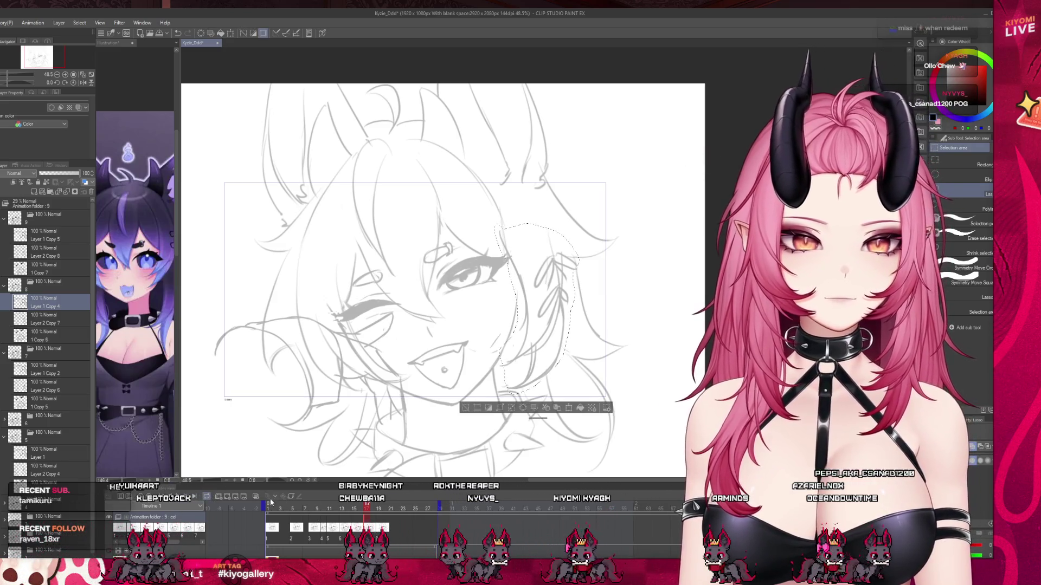
pyautogui.click(271, 502)
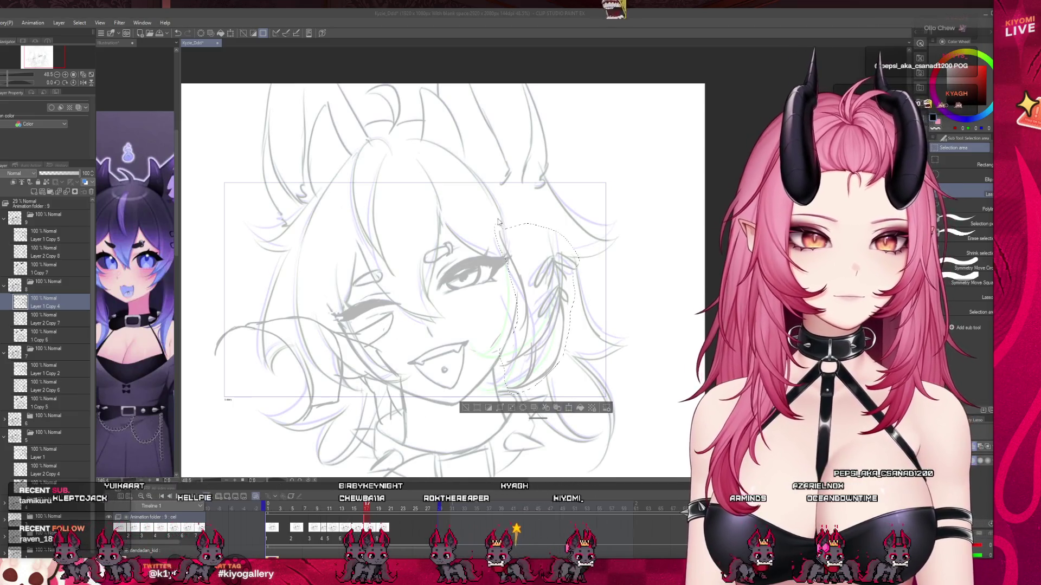
pyautogui.click(55, 321)
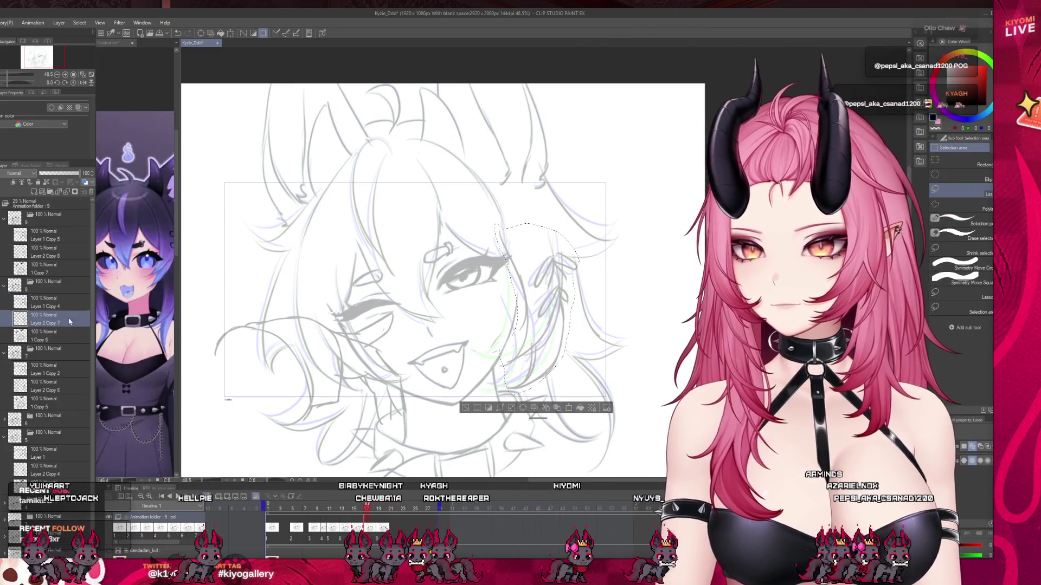
pyautogui.hotkey('ctrl', 't')
pyautogui.moveTo(536, 309); pyautogui.dragTo(525, 237)
pyautogui.moveTo(625, 273); pyautogui.dragTo(616, 293)
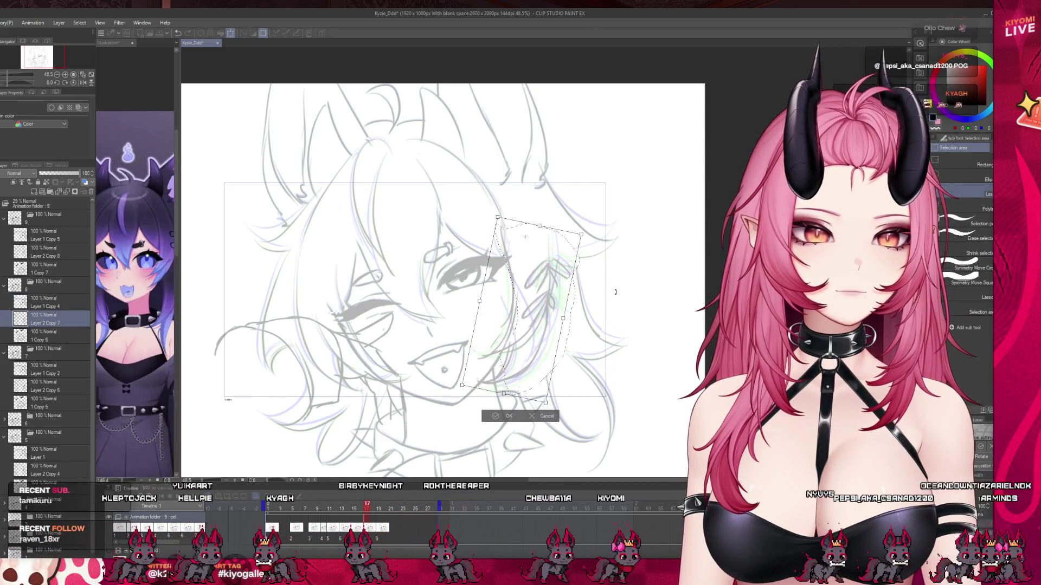
pyautogui.click(508, 416)
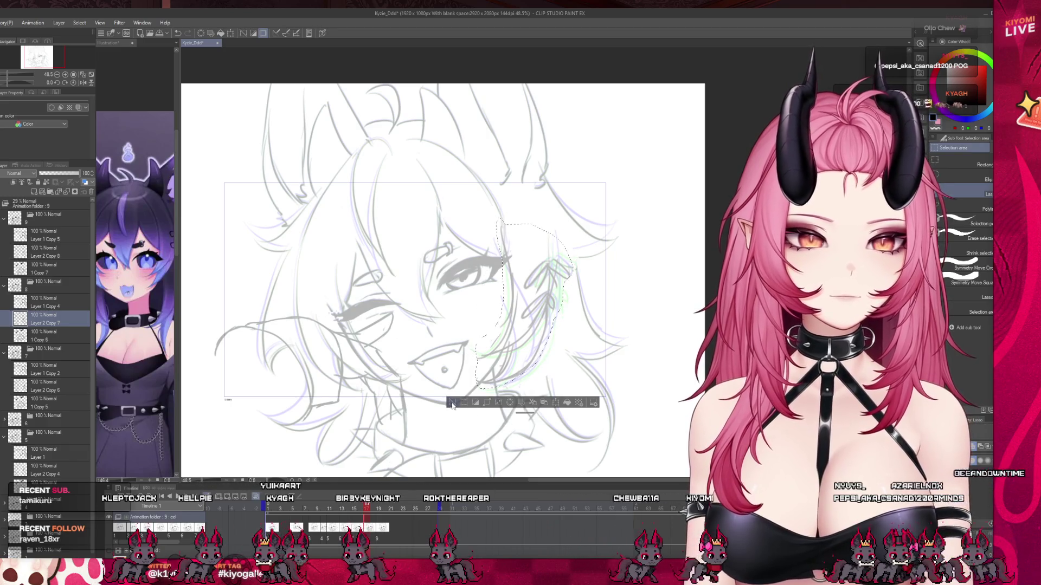
pyautogui.click(452, 403)
# On the following cel, rotate the earring strands clockwise, deselect, and play the animation
pyautogui.press('Right')
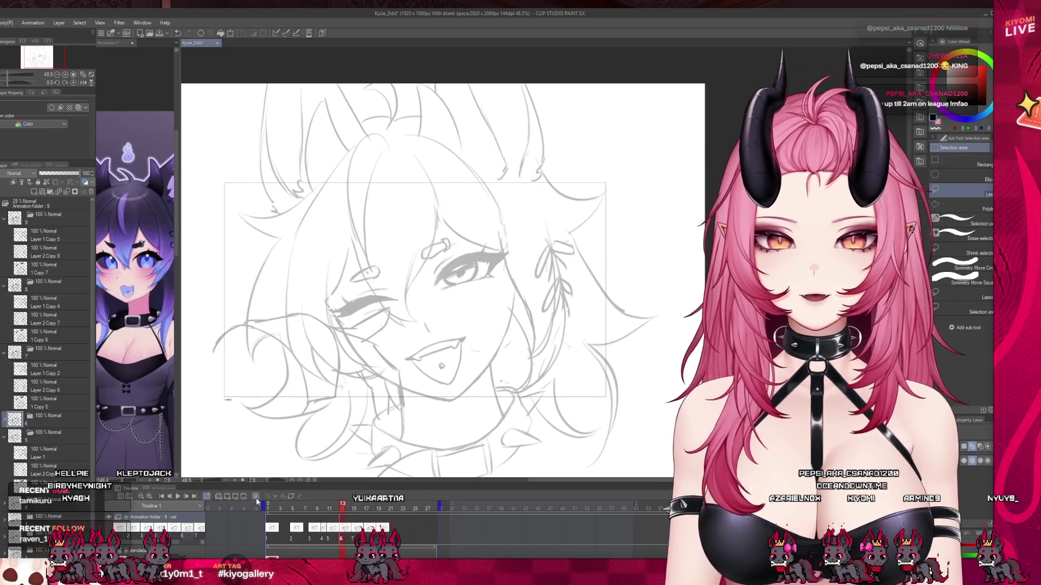
pyautogui.click(256, 498)
pyautogui.moveTo(514, 291)
pyautogui.mouseDown()
pyautogui.moveTo(507, 355)
pyautogui.moveTo(528, 393)
pyautogui.moveTo(567, 347)
pyautogui.moveTo(576, 273)
pyautogui.moveTo(558, 228)
pyautogui.moveTo(512, 225)
pyautogui.mouseUp()
pyautogui.hotkey('ctrl', 't')
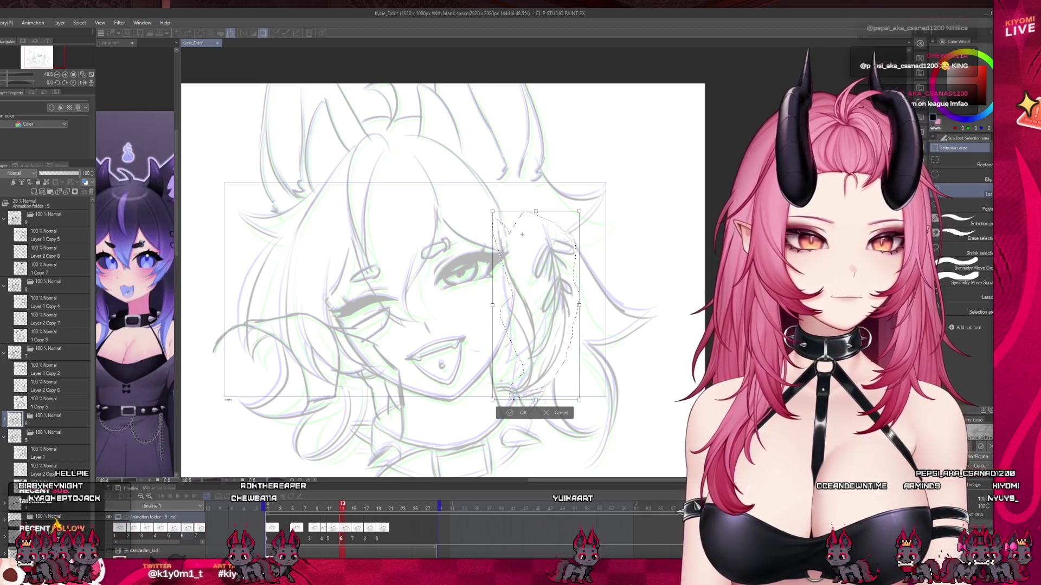
pyautogui.moveTo(616, 269); pyautogui.dragTo(612, 286)
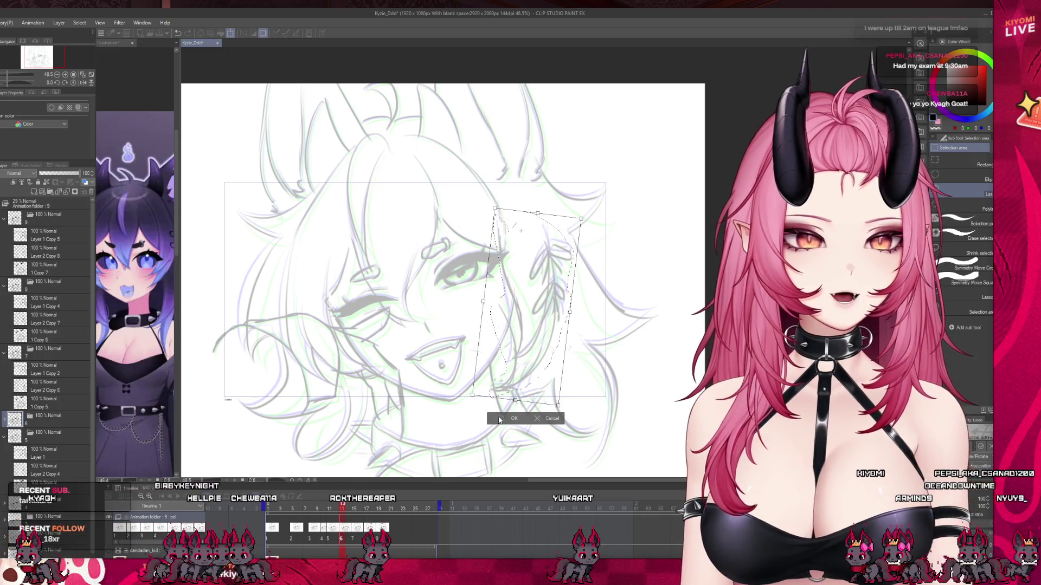
pyautogui.press('Return')
pyautogui.hotkey('ctrl', 'd')
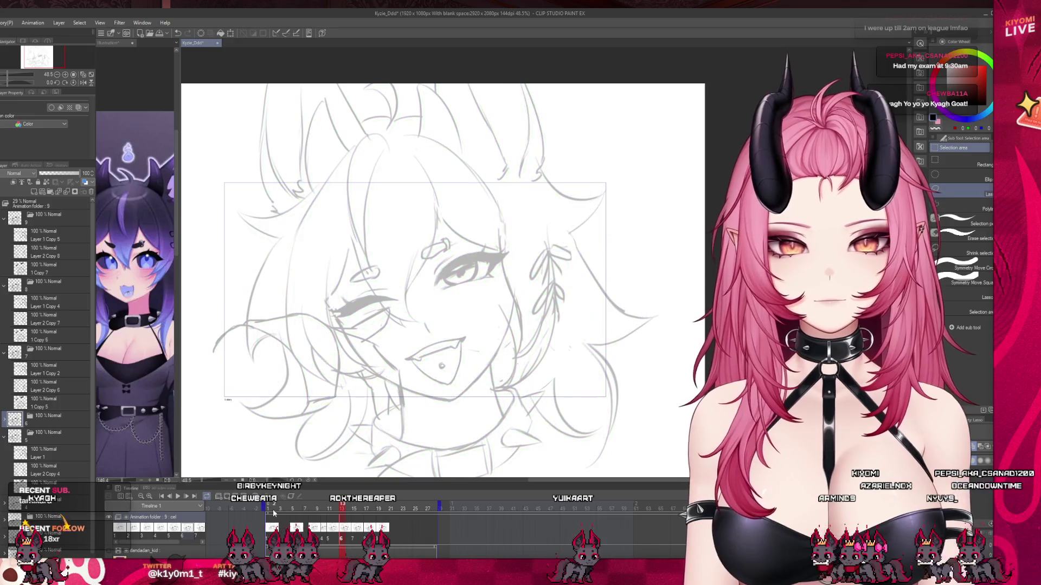
pyautogui.click(178, 497)
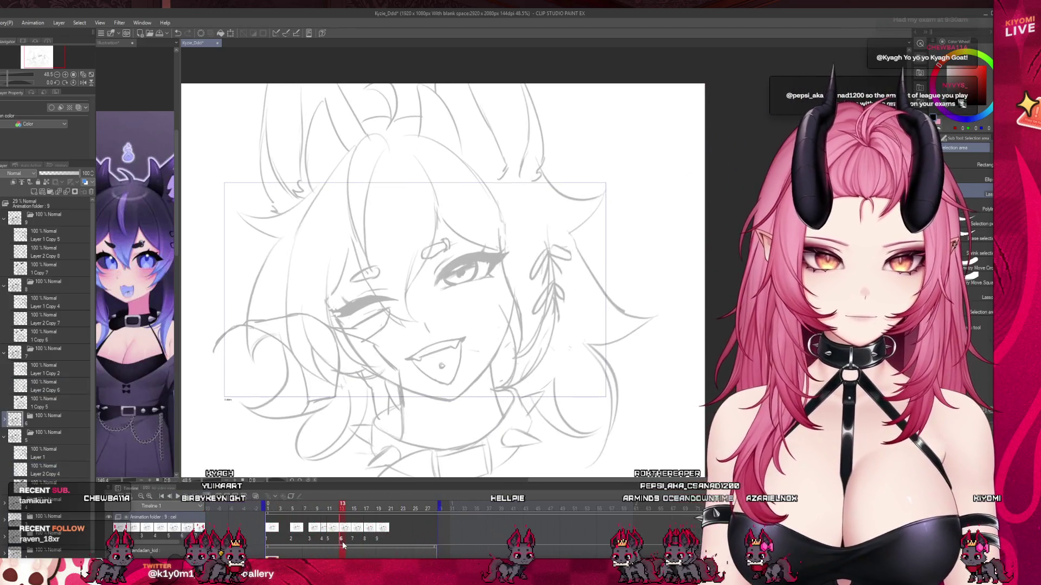
# Enable onion skin and set the animation folder to 65% opacity
pyautogui.press('b')
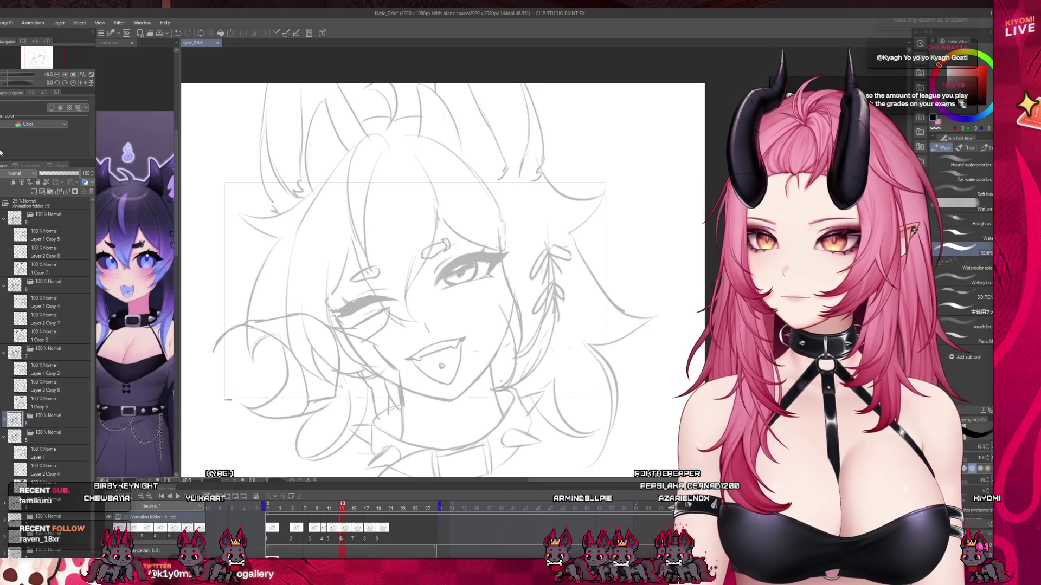
pyautogui.click(257, 498)
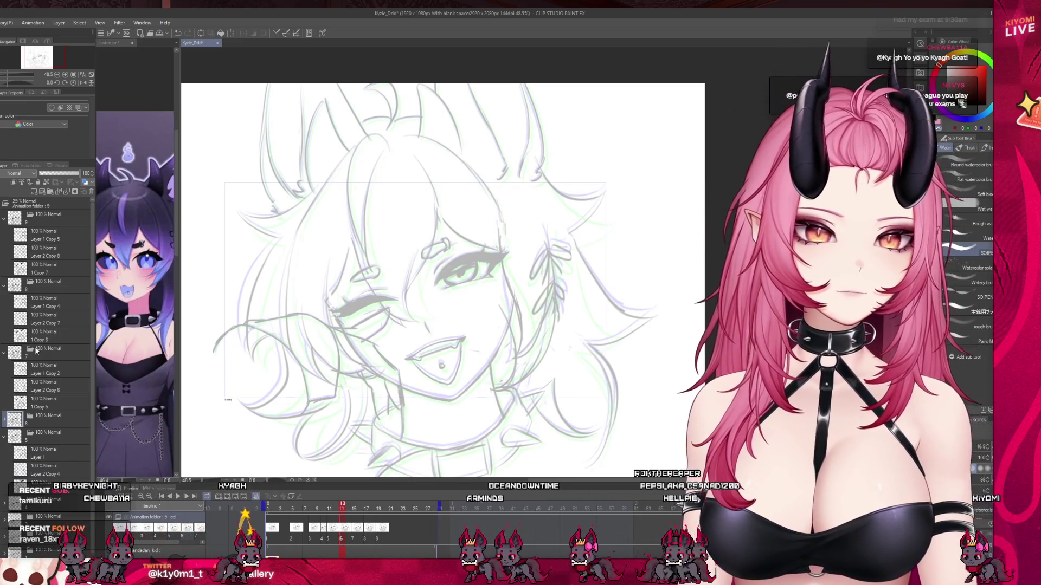
pyautogui.click(47, 205)
pyautogui.moveTo(51, 173); pyautogui.dragTo(81, 173)
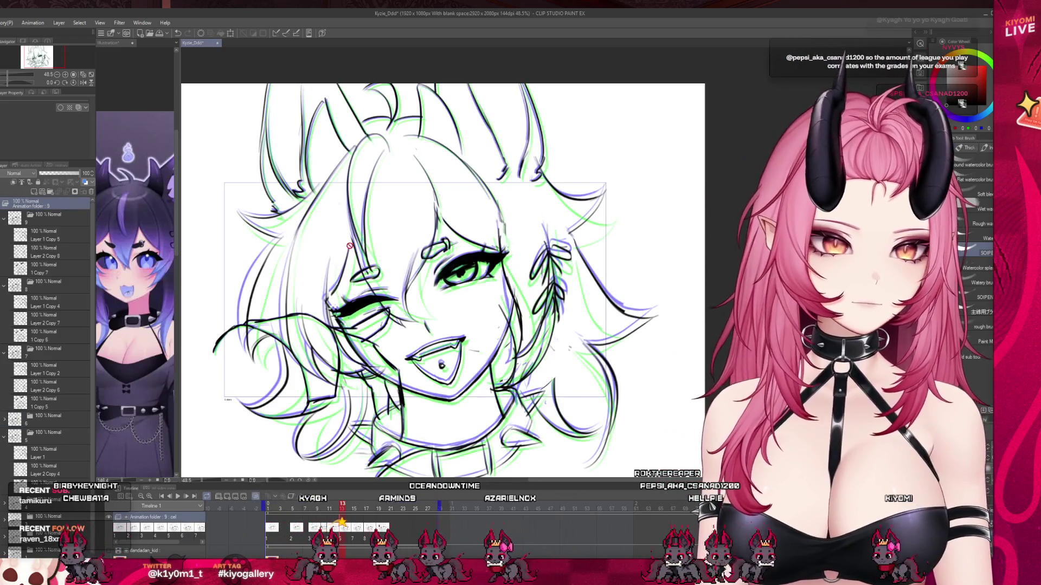
pyautogui.click(65, 173)
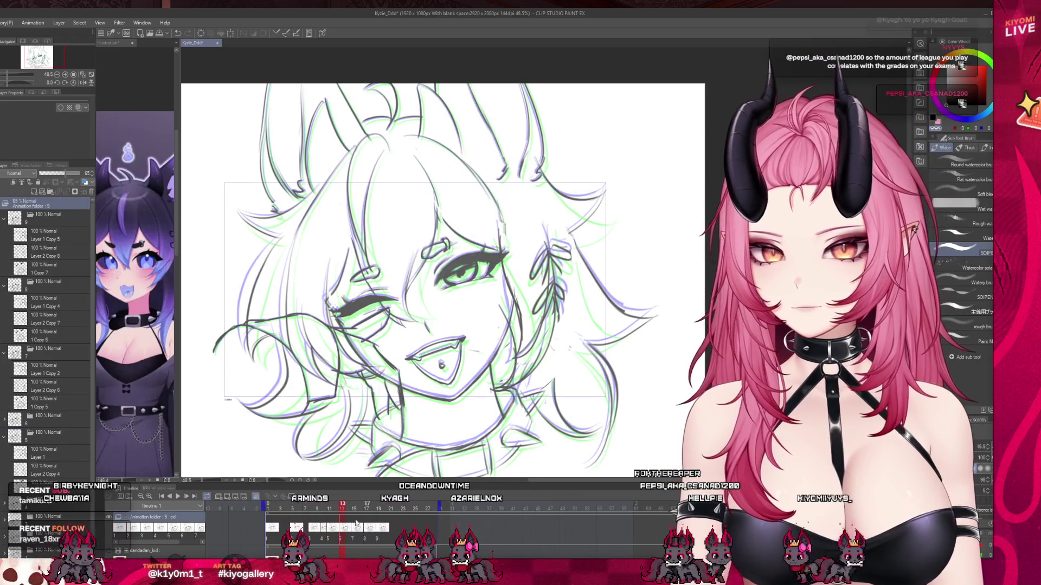
# Compare the leaf earring across frames 16 through 20, settling on frame 17
pyautogui.click(345, 538)
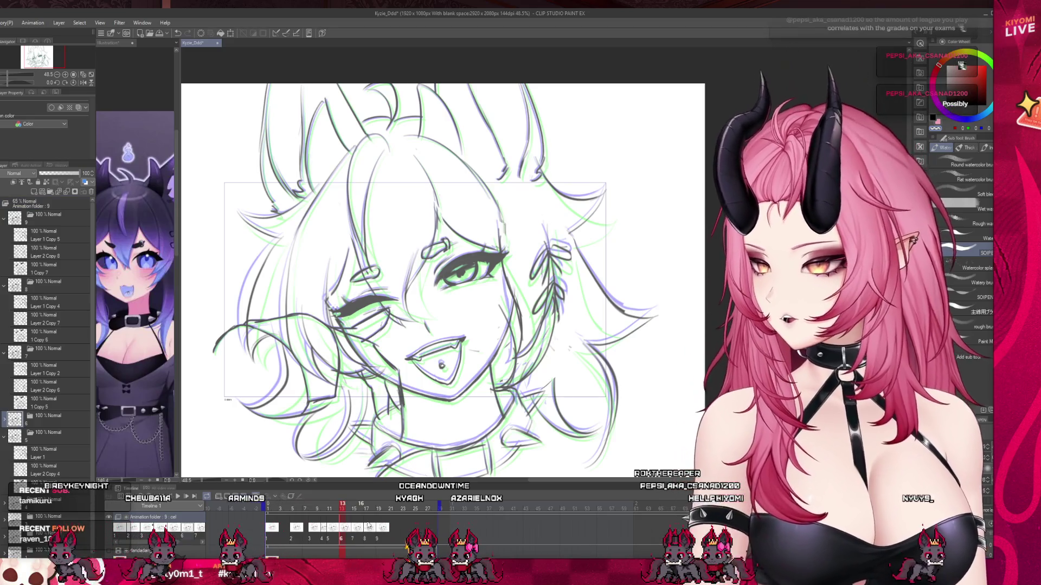
pyautogui.scroll(-1, 477, 308)
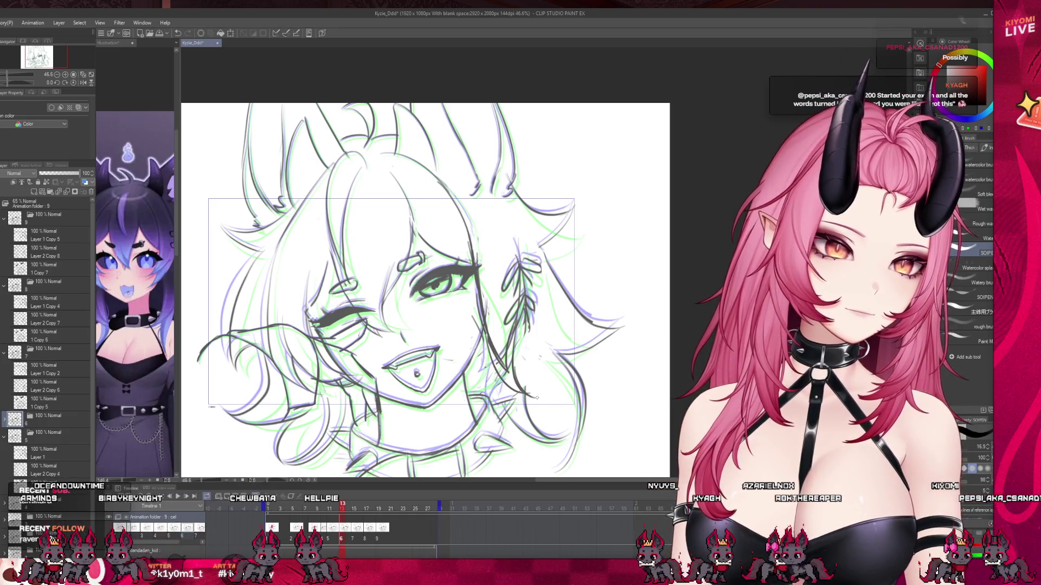
pyautogui.moveTo(340, 511); pyautogui.dragTo(383, 516)
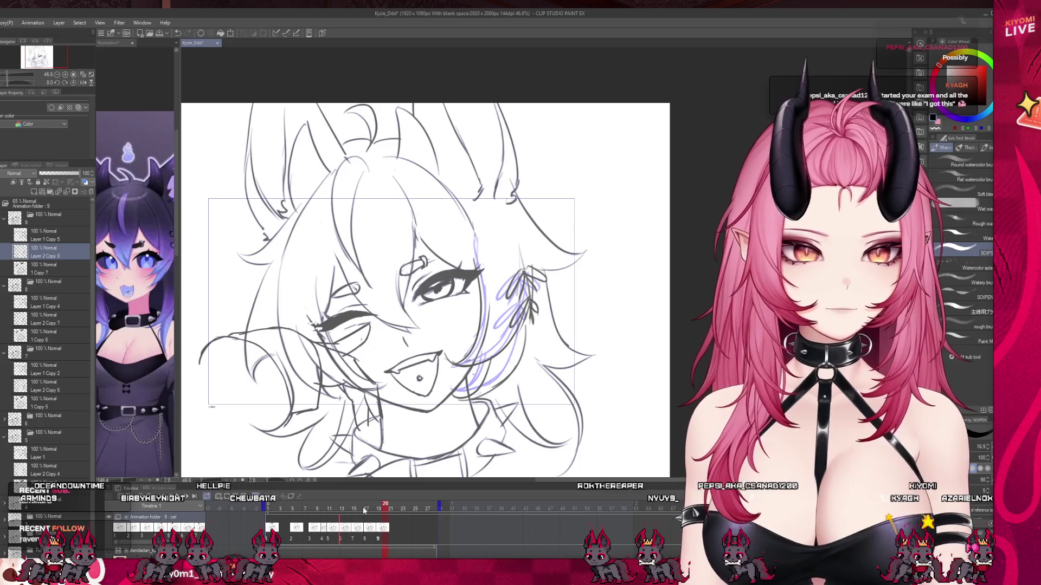
pyautogui.click(357, 511)
pyautogui.click(377, 508)
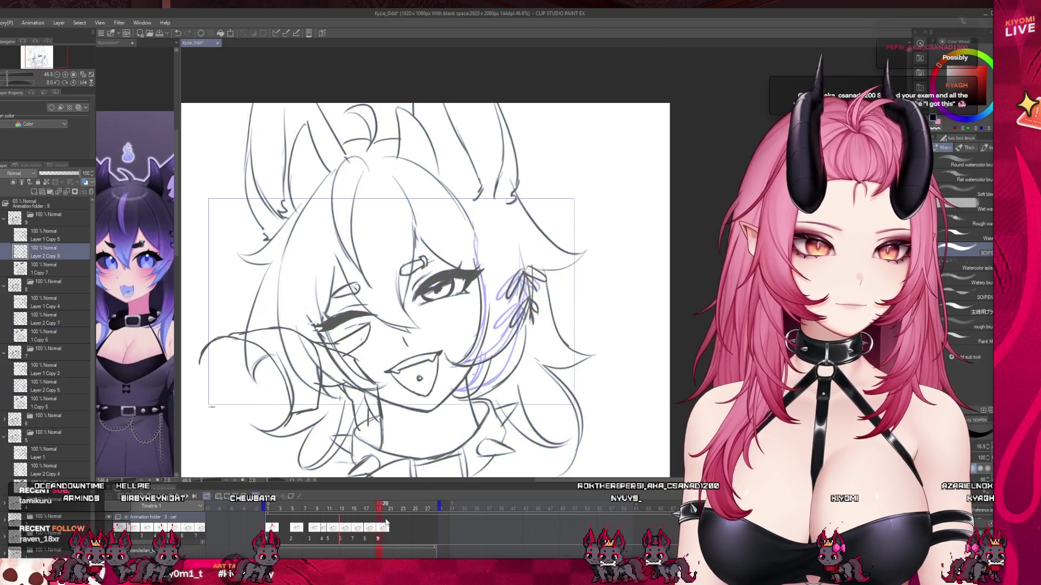
pyautogui.click(366, 526)
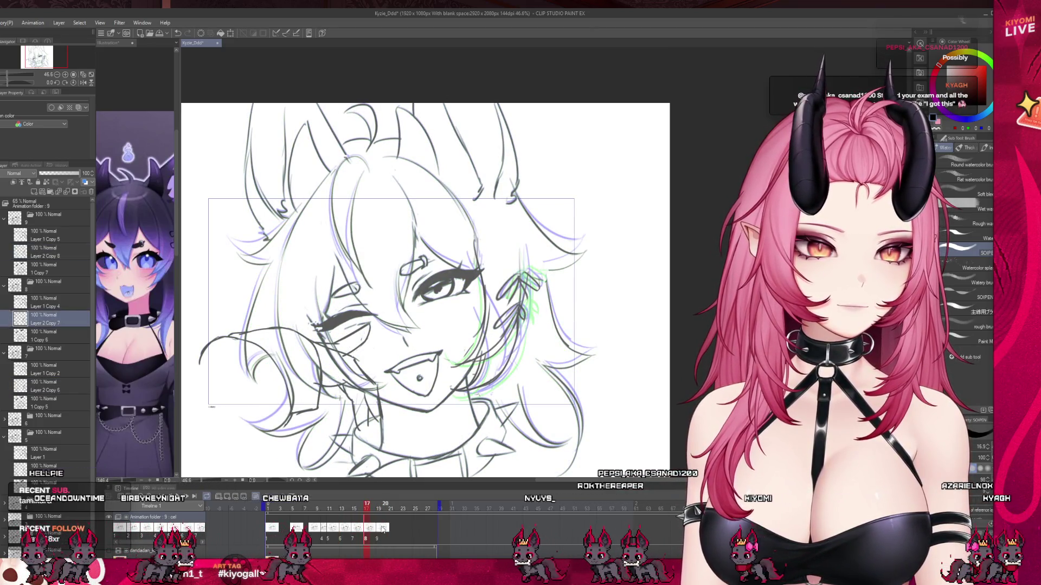
pyautogui.click(382, 528)
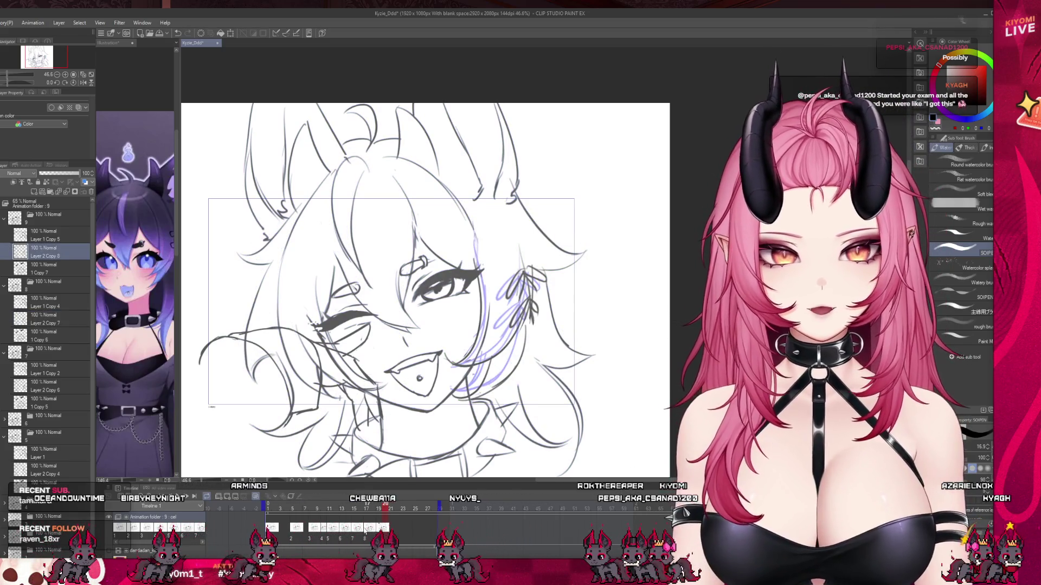
pyautogui.click(372, 528)
pyautogui.click(366, 527)
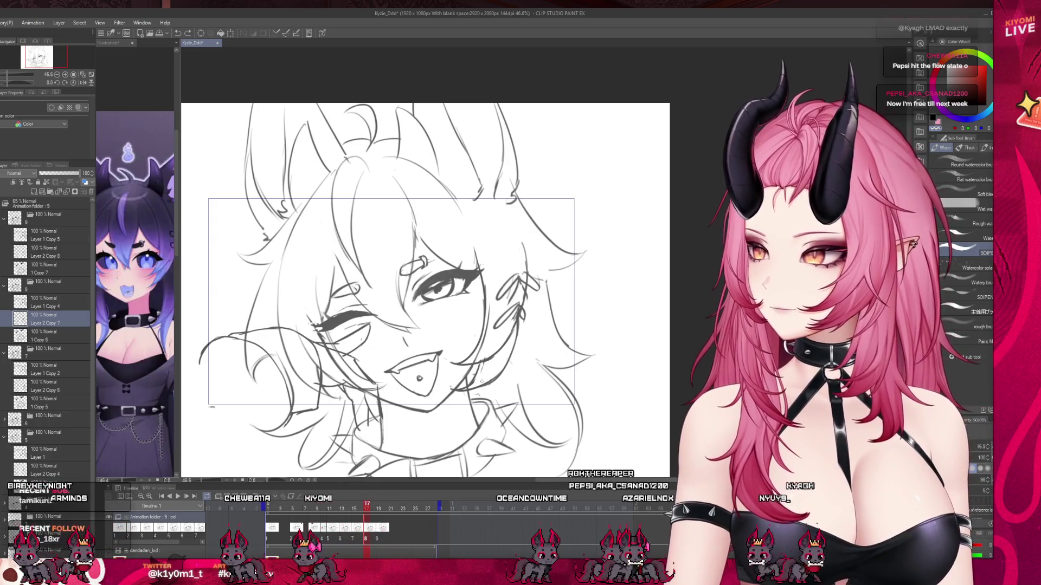
pyautogui.scroll(-1, 405, 437)
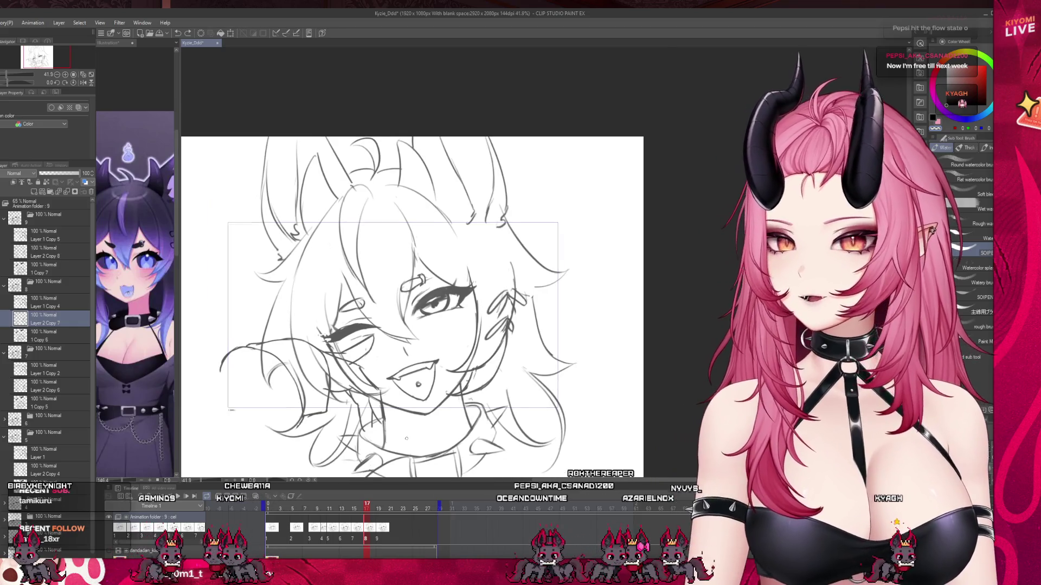
pyautogui.scroll(3, 405, 436)
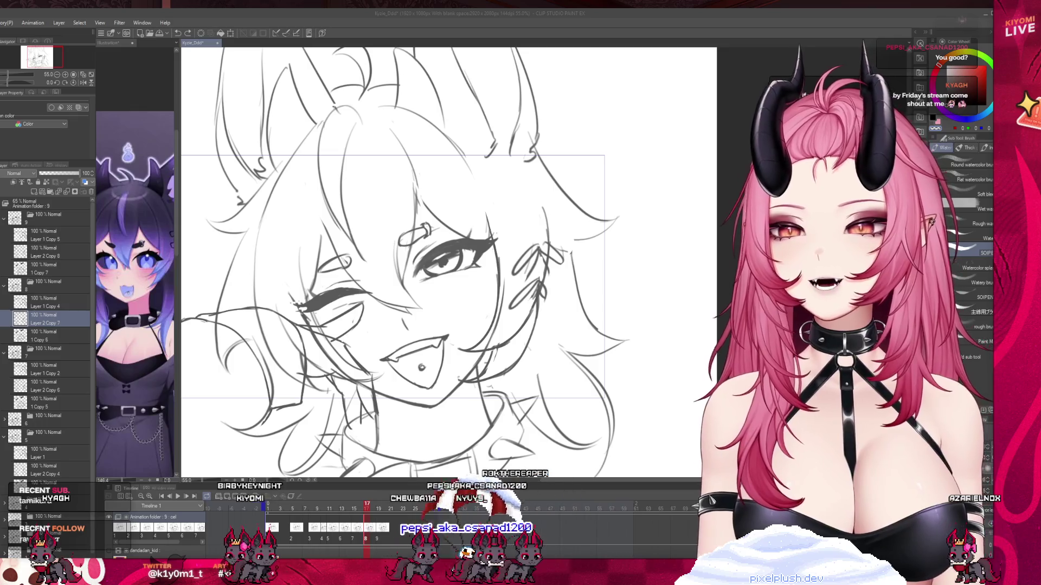
# On frame 19, undo the stray hair stroke, enable onion skin and pick the watercolour brush
pyautogui.scroll(1, 449, 260)
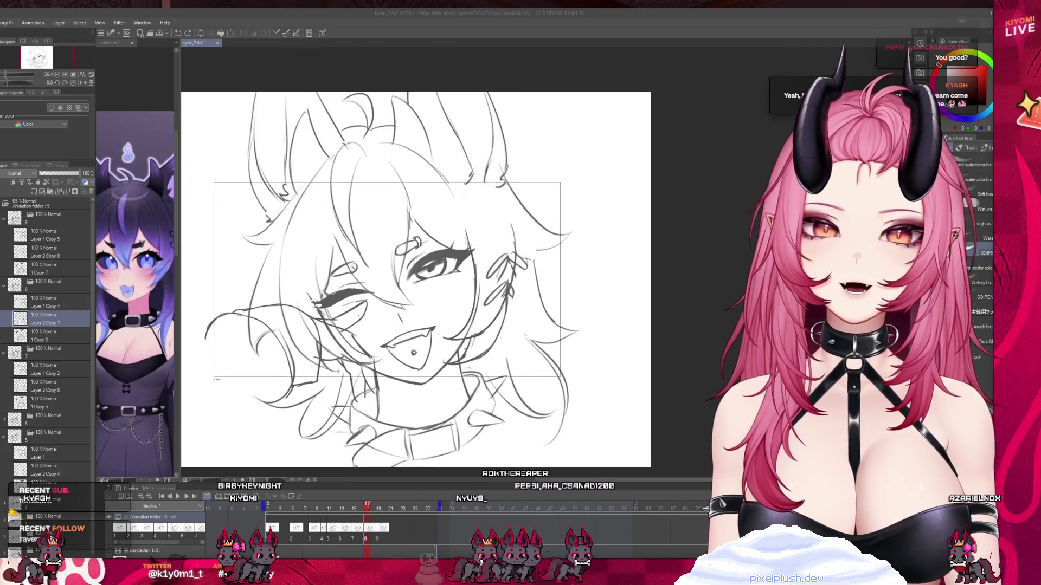
pyautogui.click(479, 284)
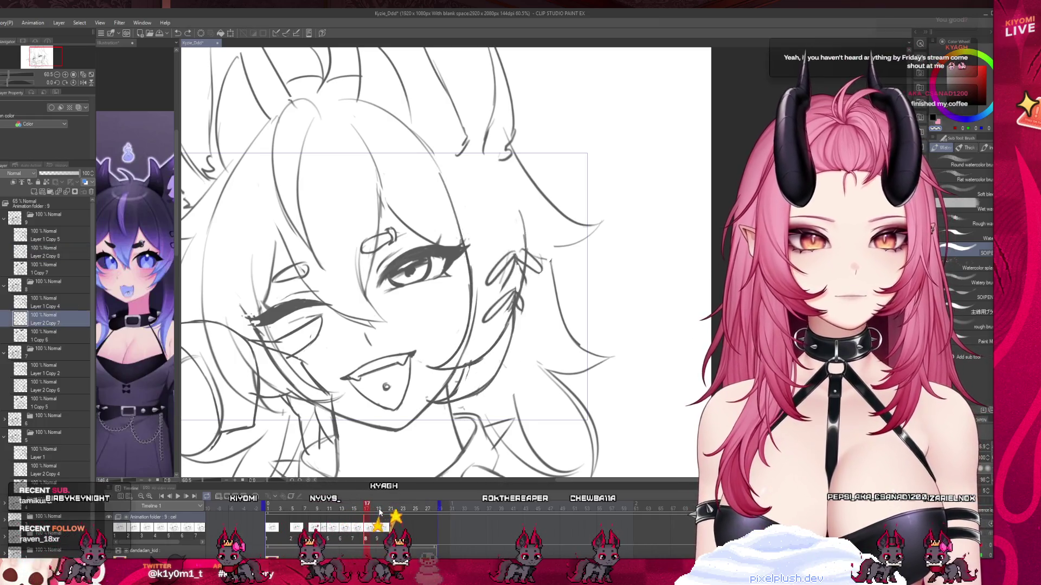
pyautogui.click(379, 510)
pyautogui.press('p')
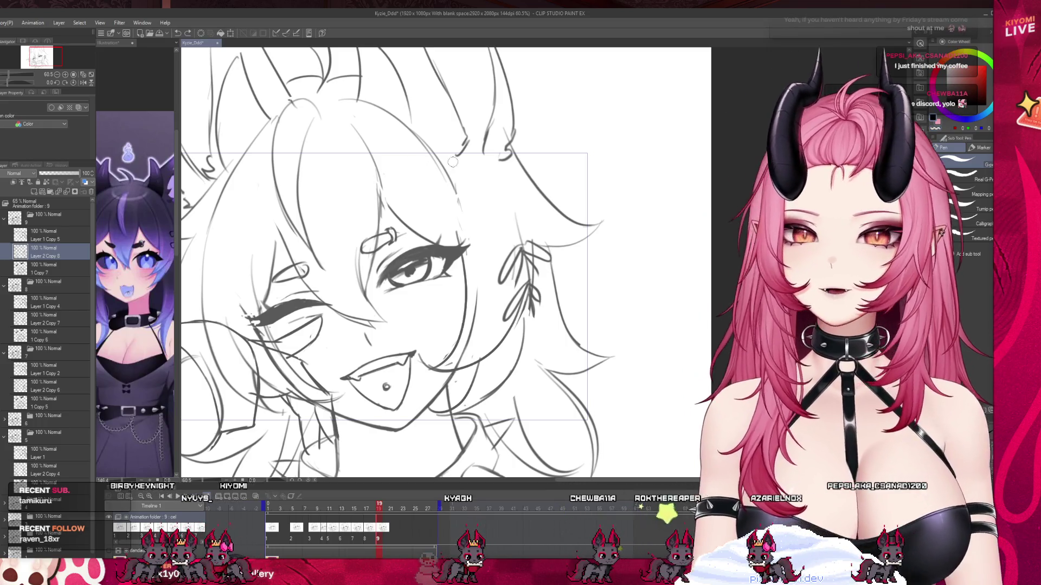
pyautogui.hotkey('ctrl', 'z')
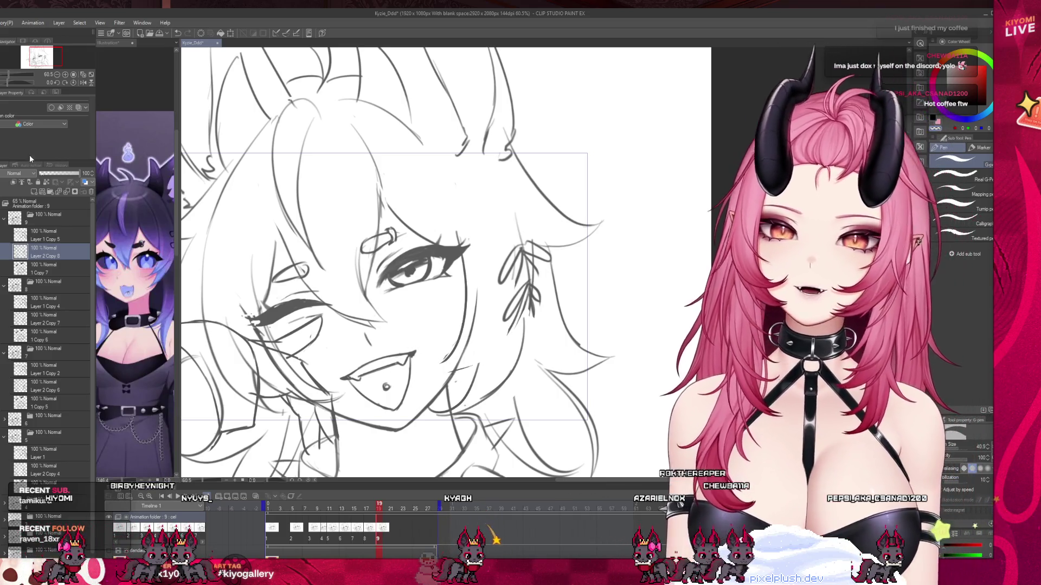
pyautogui.click(258, 496)
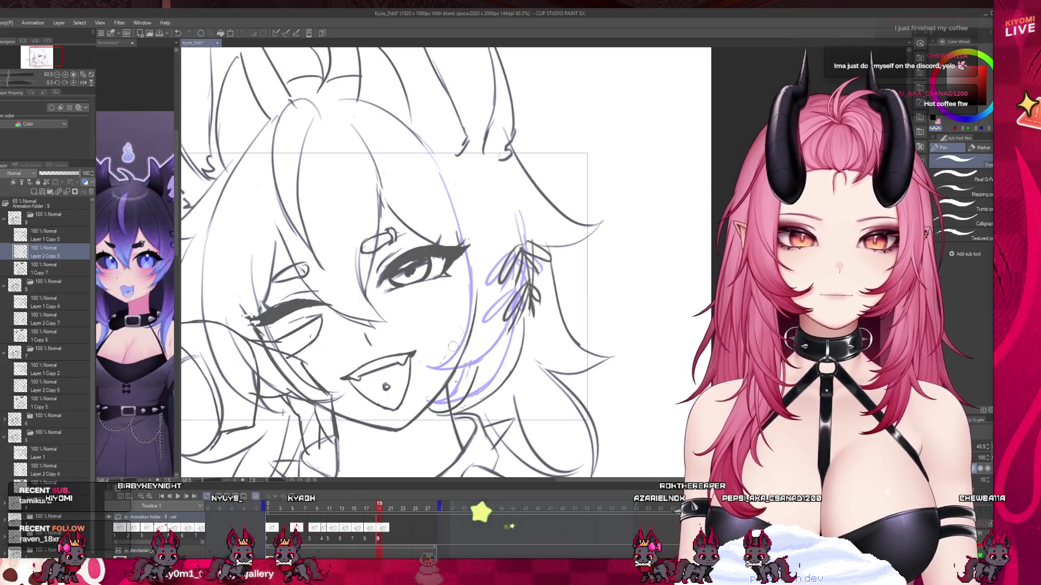
pyautogui.press('b')
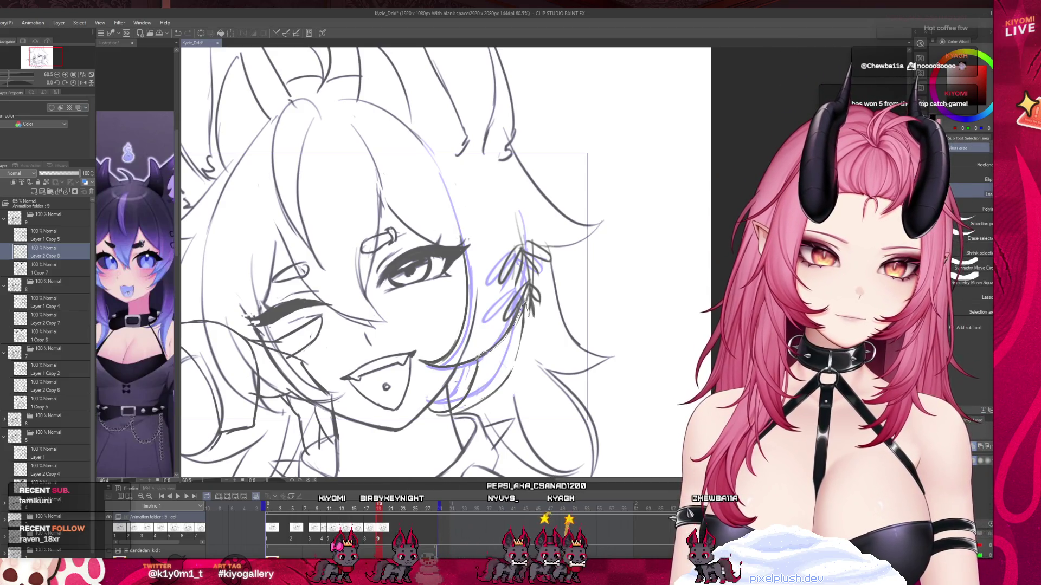
# Lasso the chin and jaw and rotate them slightly clockwise
pyautogui.moveTo(532, 316); pyautogui.dragTo(491, 351)
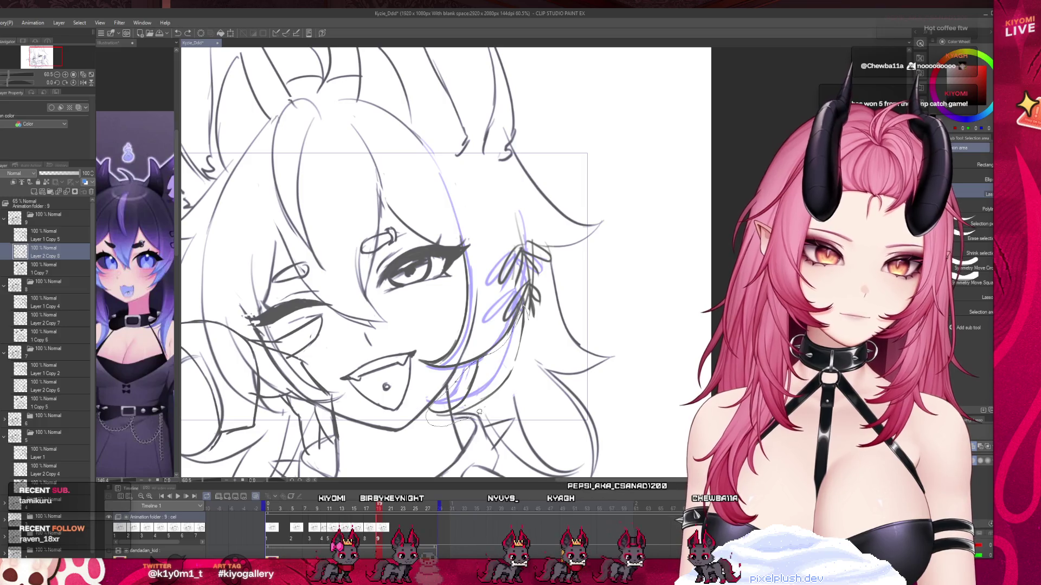
pyautogui.hotkey('ctrl', 't')
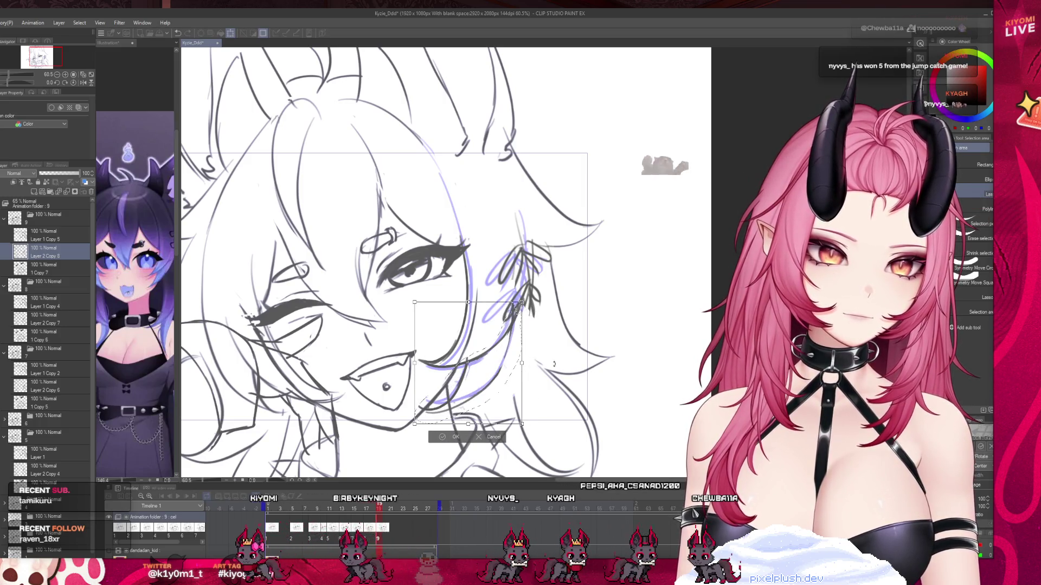
pyautogui.moveTo(553, 364); pyautogui.dragTo(519, 378)
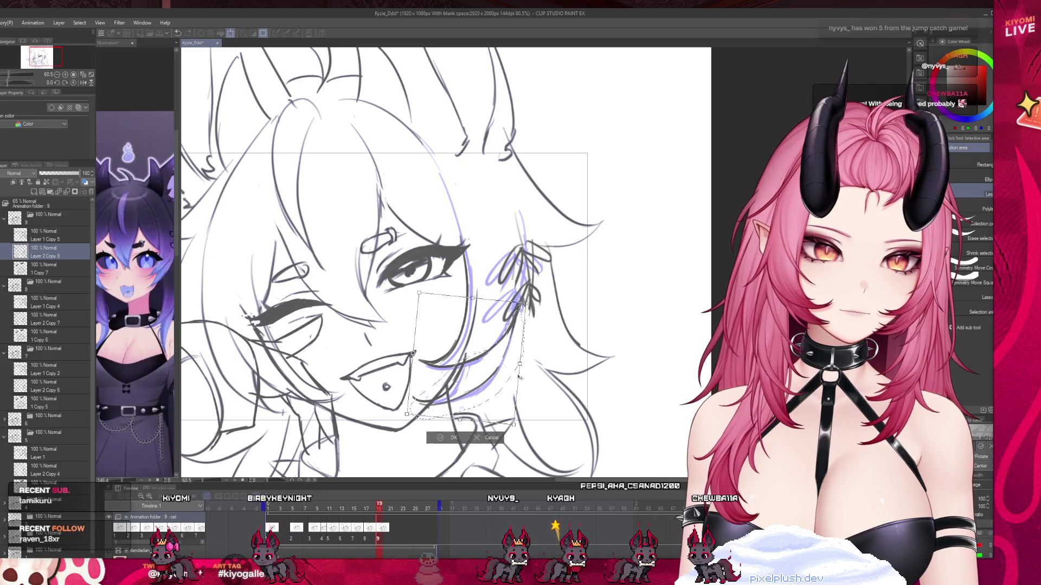
pyautogui.click(450, 437)
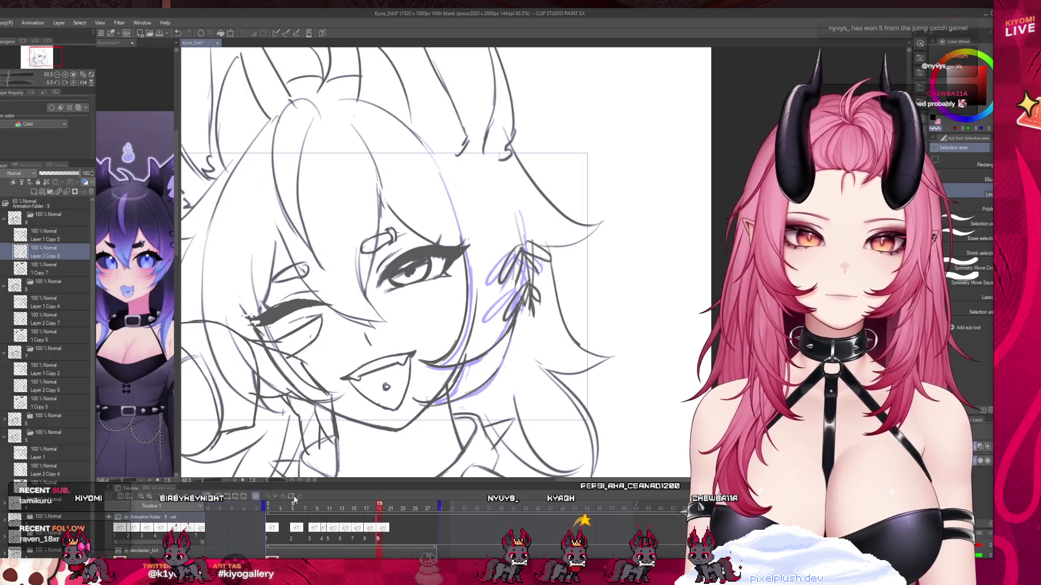
# Play the animation from the first frame, then stop and scrub to frame 8
pyautogui.click(186, 498)
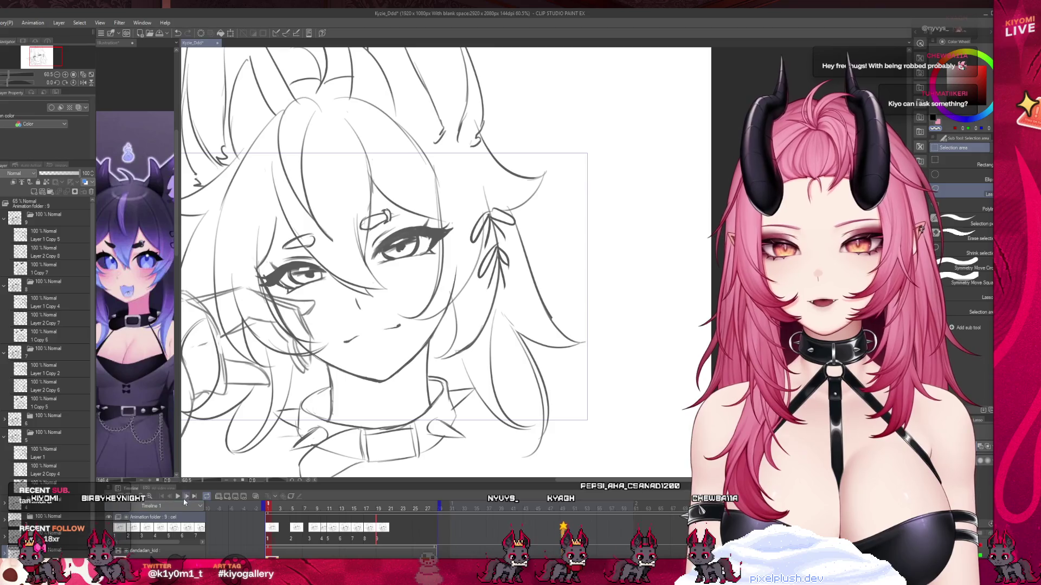
pyautogui.click(177, 497)
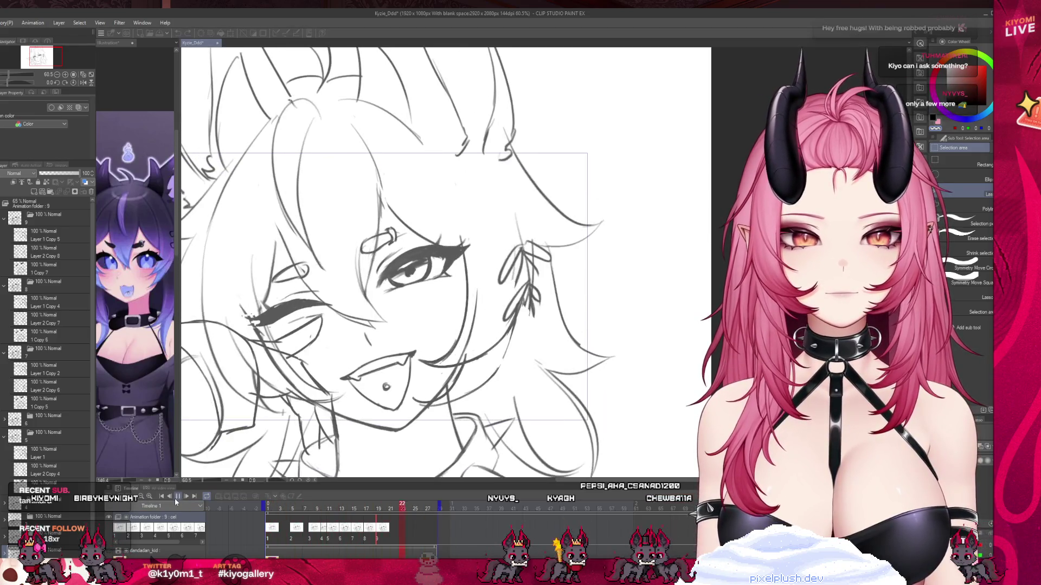
pyautogui.click(176, 498)
pyautogui.click(293, 537)
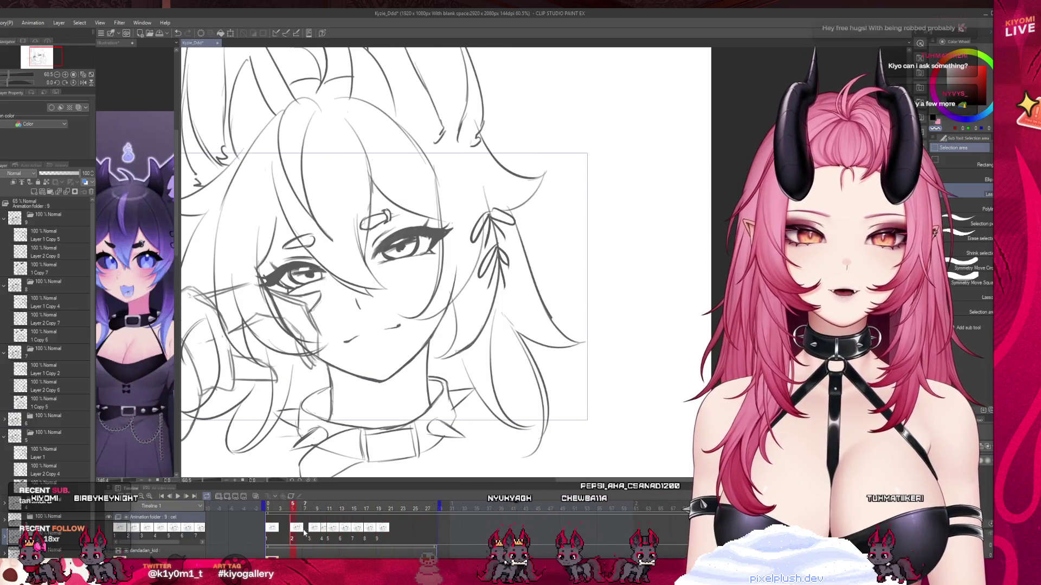
pyautogui.moveTo(294, 508)
pyautogui.mouseDown()
pyautogui.moveTo(350, 518)
pyautogui.moveTo(329, 517)
pyautogui.moveTo(332, 538)
pyautogui.moveTo(342, 539)
pyautogui.mouseUp()
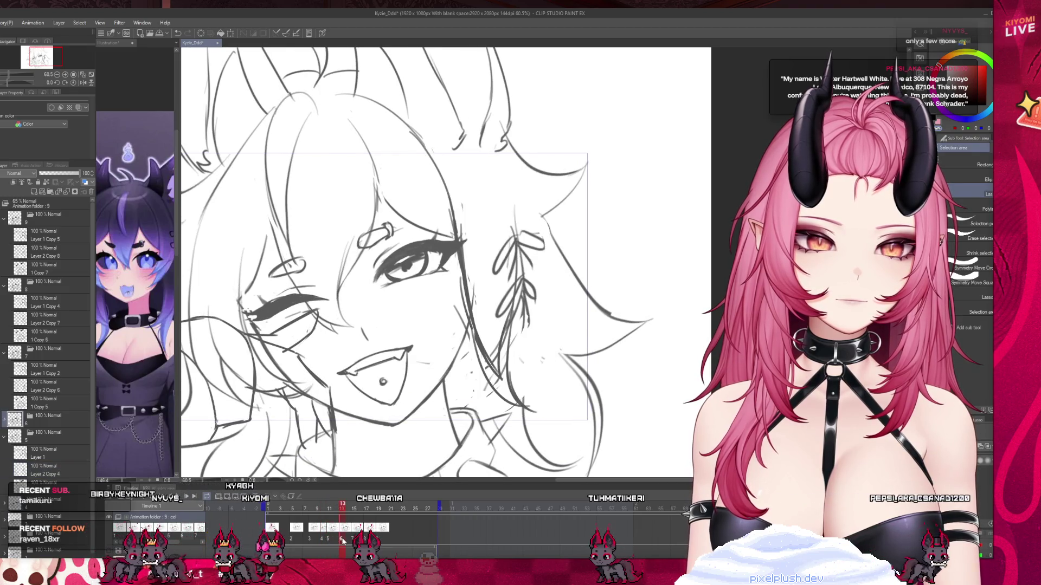
# Undo the stray hair strokes below the eye and turn on onion skin
pyautogui.press('p')
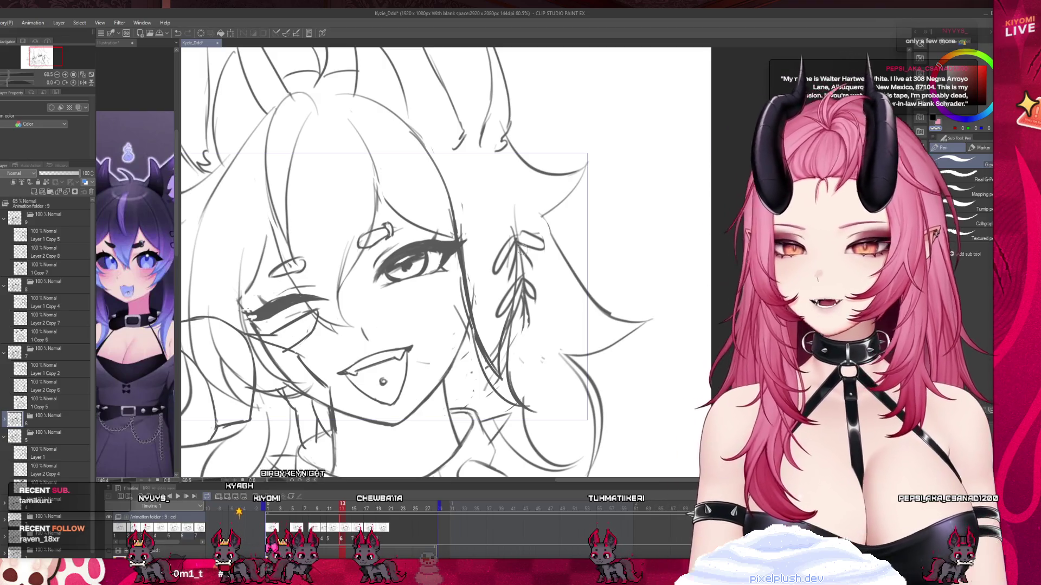
pyautogui.hotkey('ctrl', 'z')
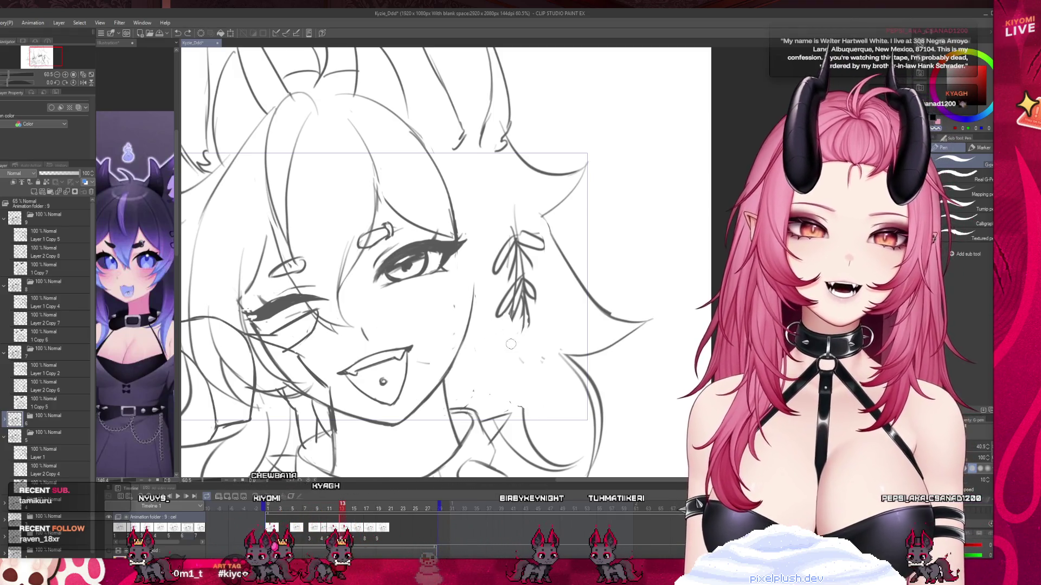
pyautogui.press('b')
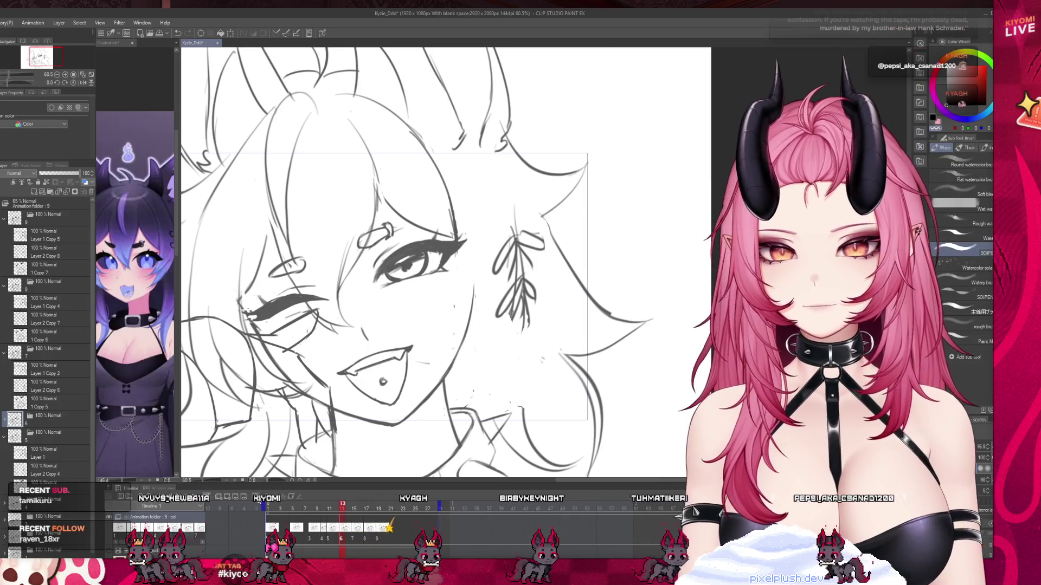
pyautogui.press('o')
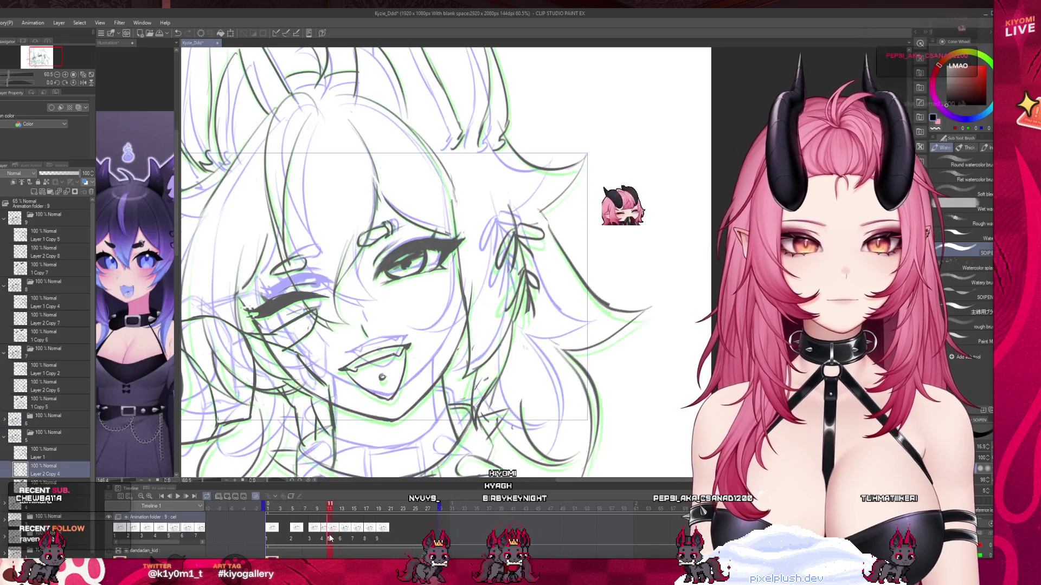
# Play the animation back, stop at frame 16, then step back to frame 2
pyautogui.click(267, 510)
pyautogui.click(177, 496)
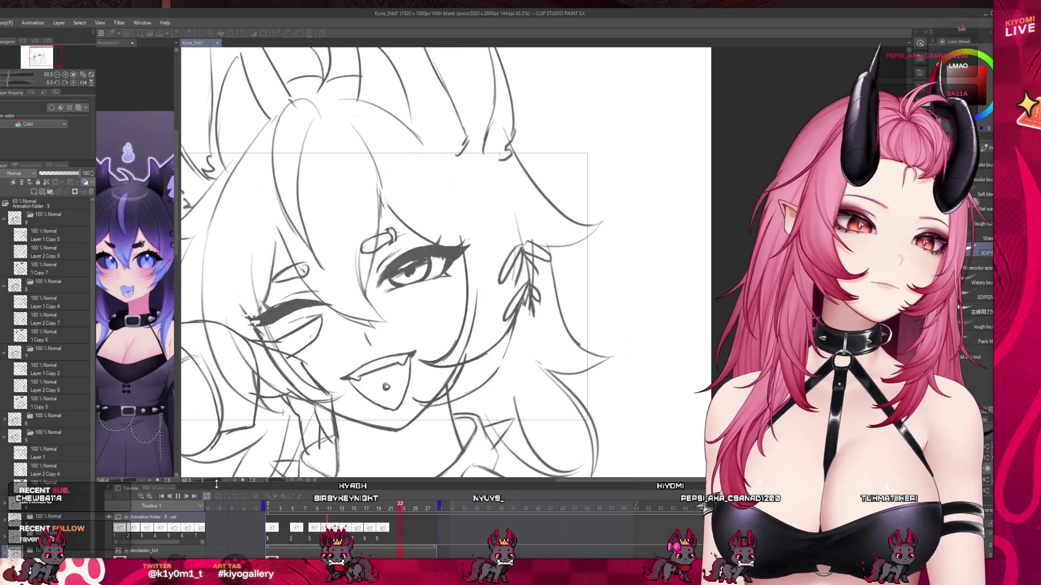
pyautogui.scroll(-2, 449, 392)
pyautogui.scroll(-1, 450, 393)
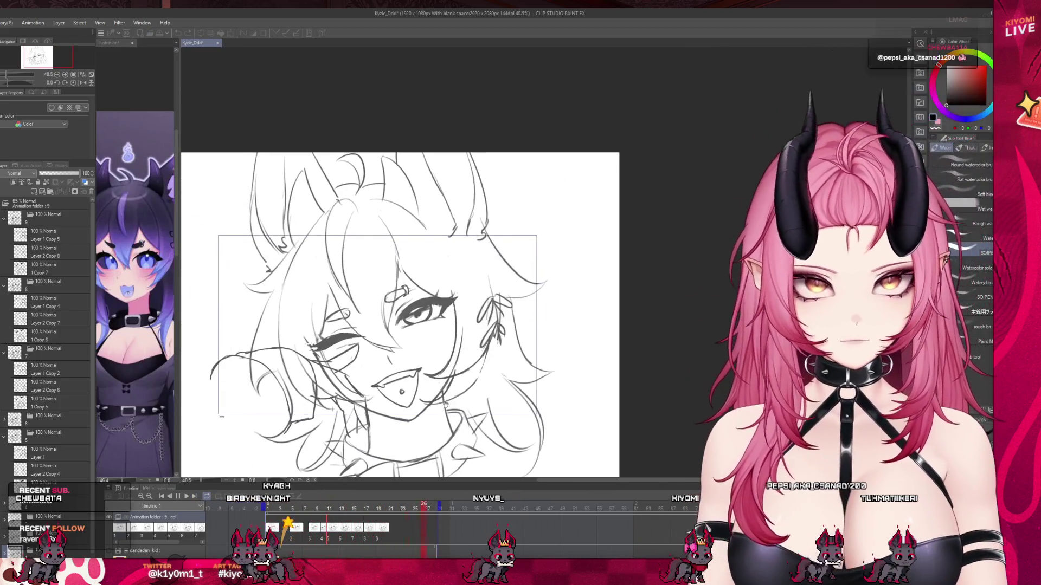
pyautogui.scroll(1, 426, 340)
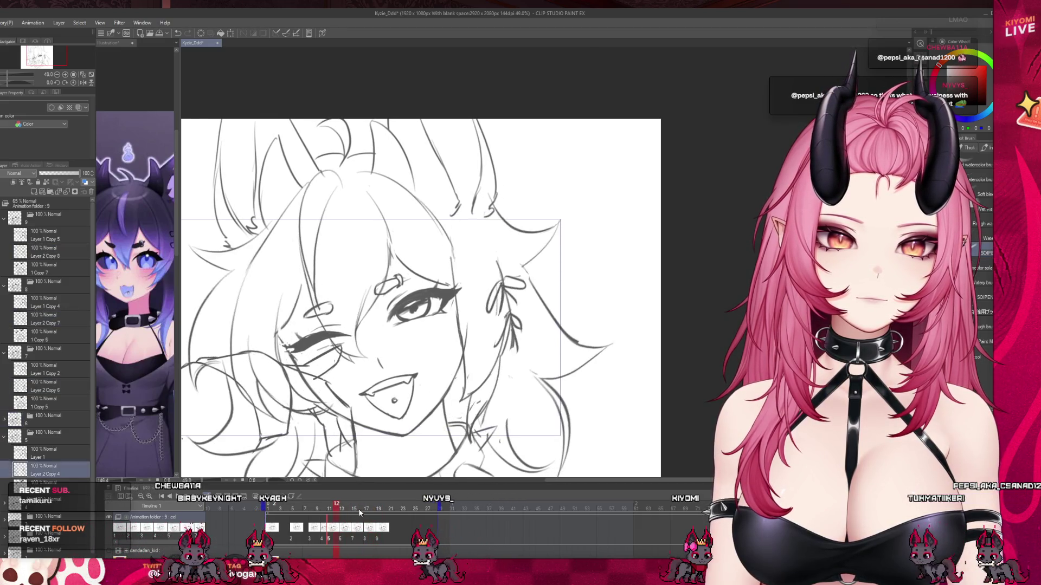
pyautogui.click(362, 510)
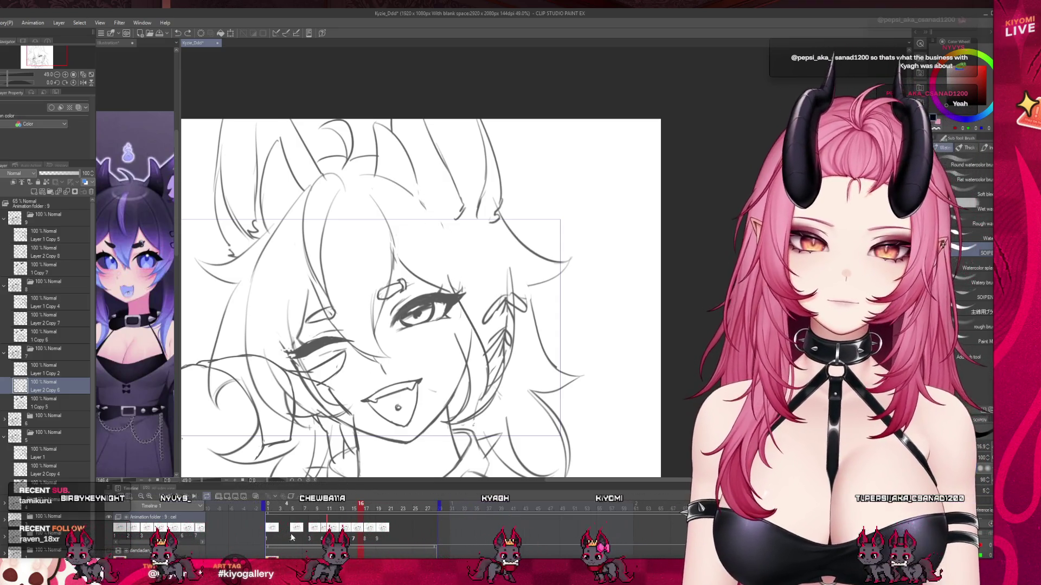
pyautogui.press('Home')
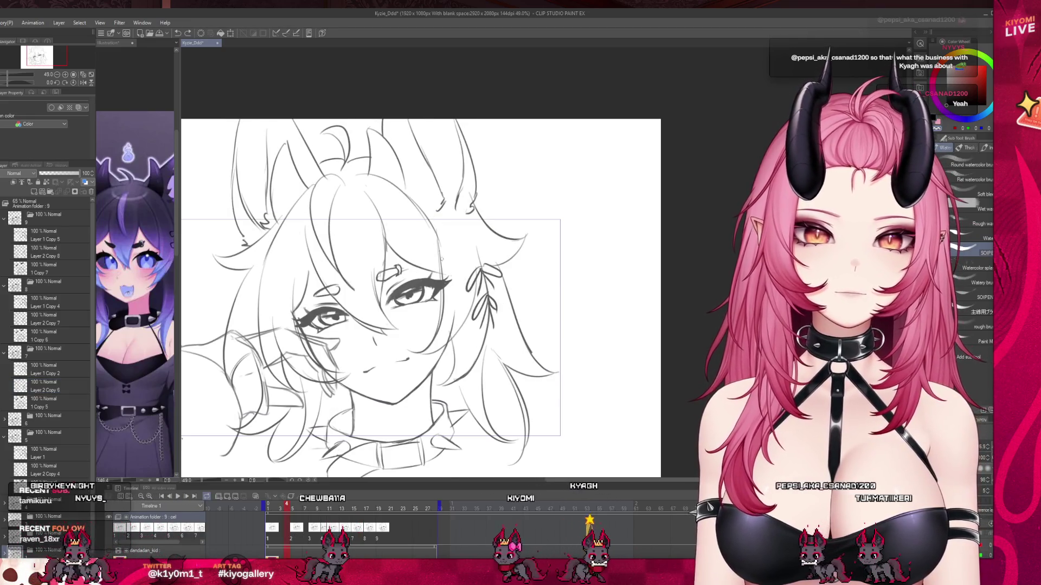
pyautogui.press('Left')
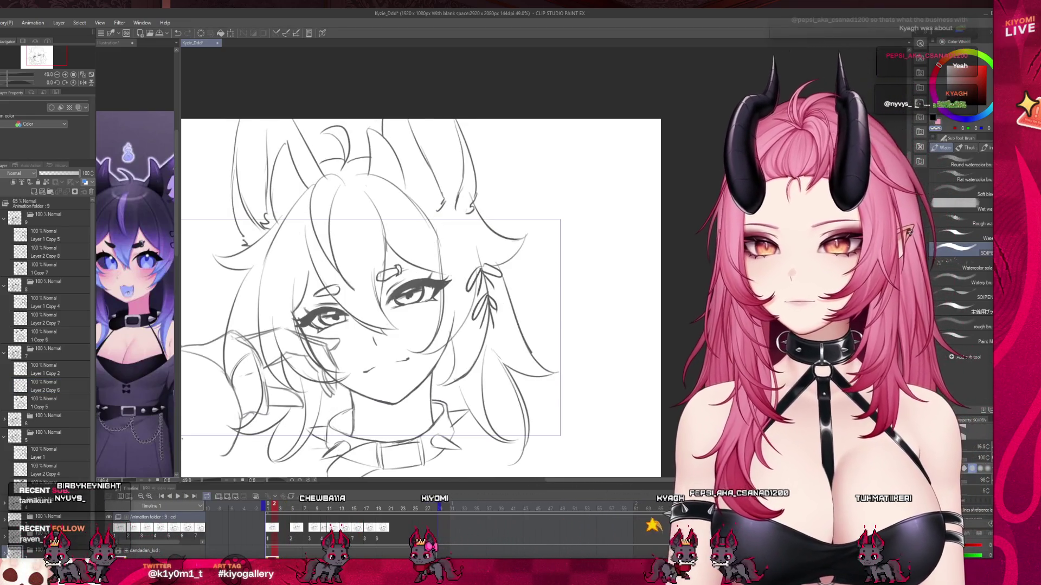
pyautogui.scroll(-3, 59, 460)
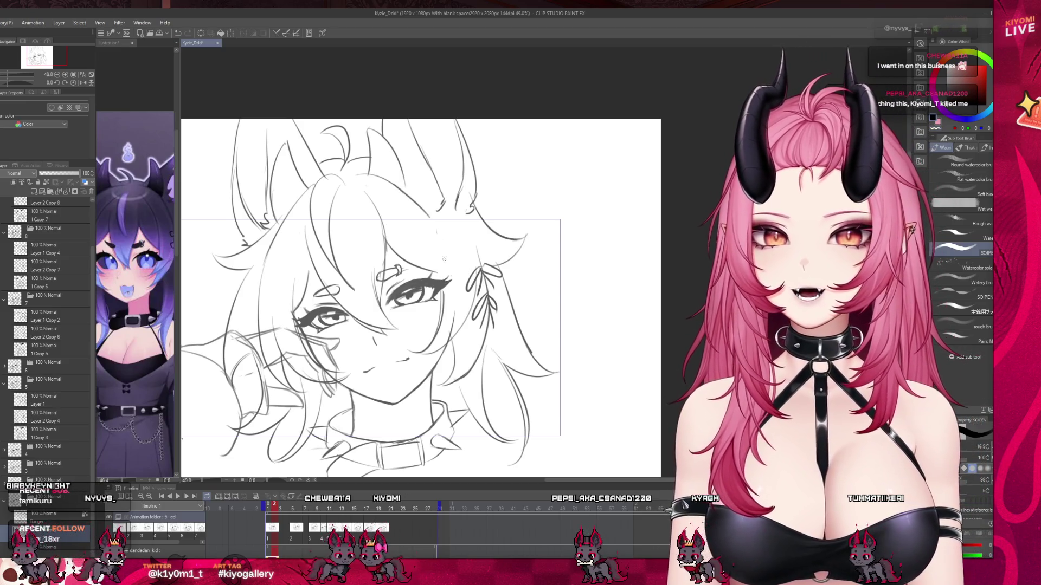
# Visit frames 5, 8 and 10, expand the layer folder, then land on frame 12
pyautogui.click(293, 528)
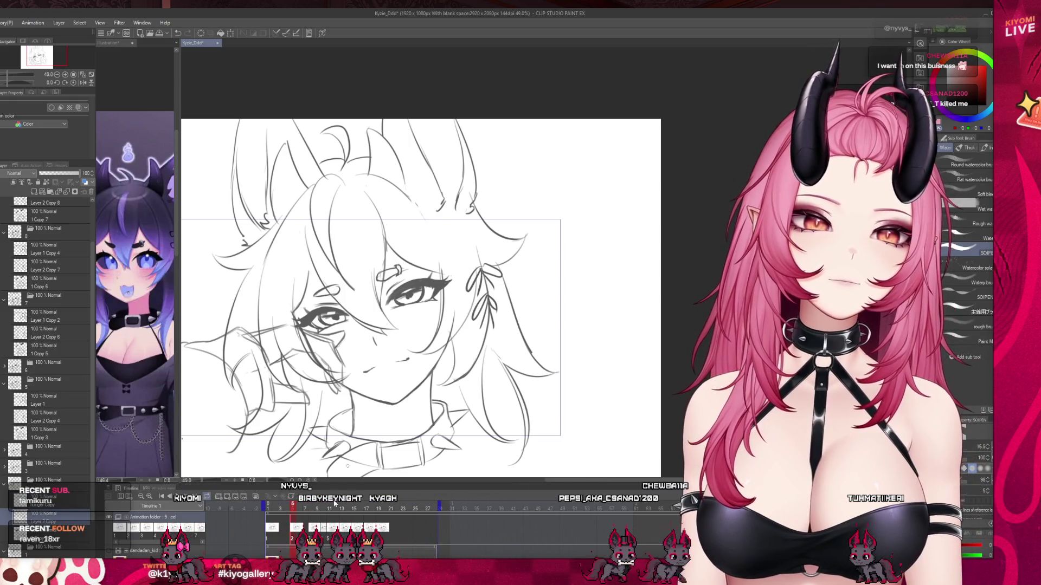
pyautogui.click(310, 528)
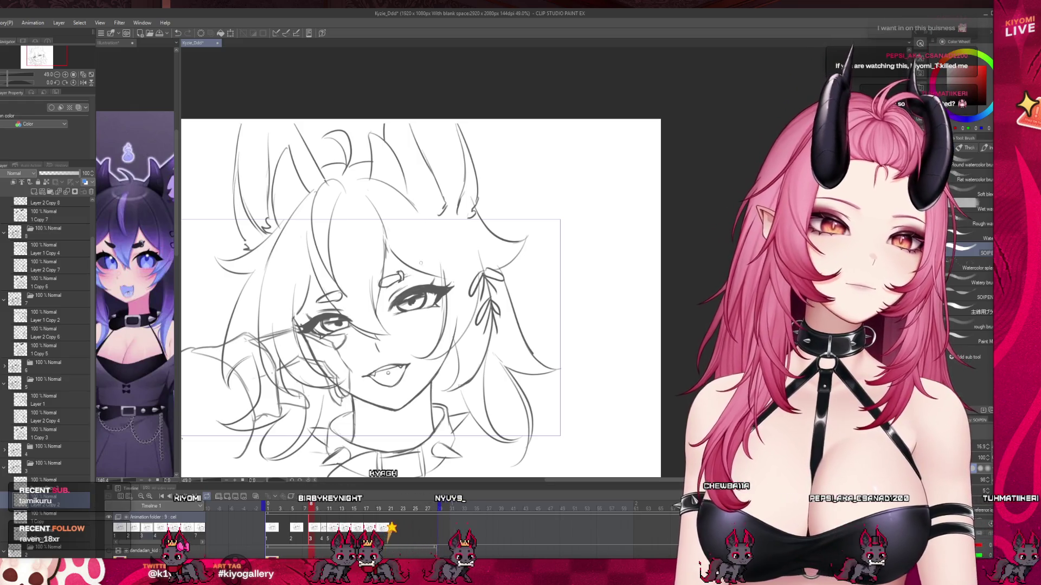
pyautogui.click(323, 513)
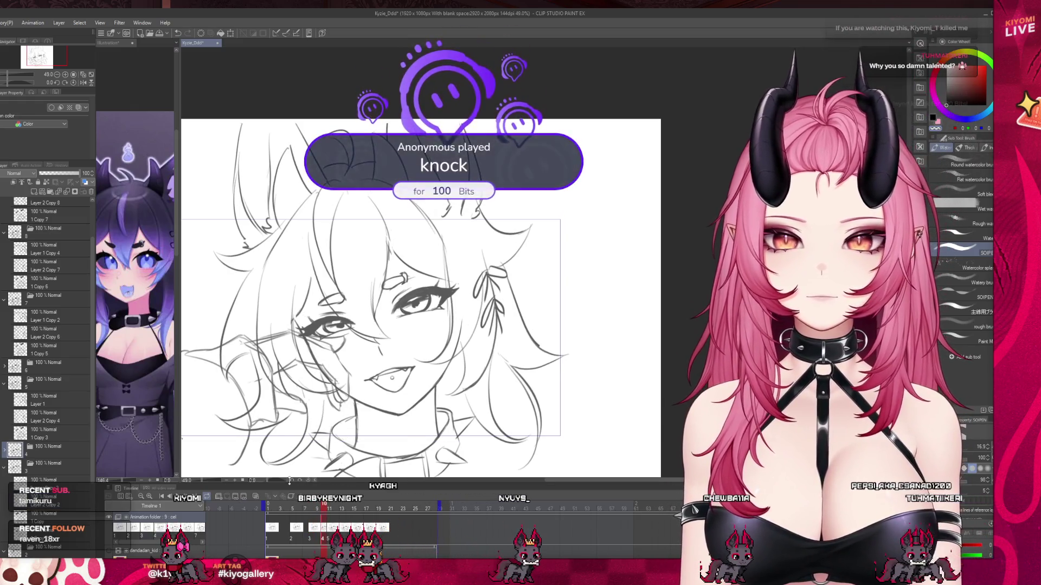
pyautogui.click(4, 449)
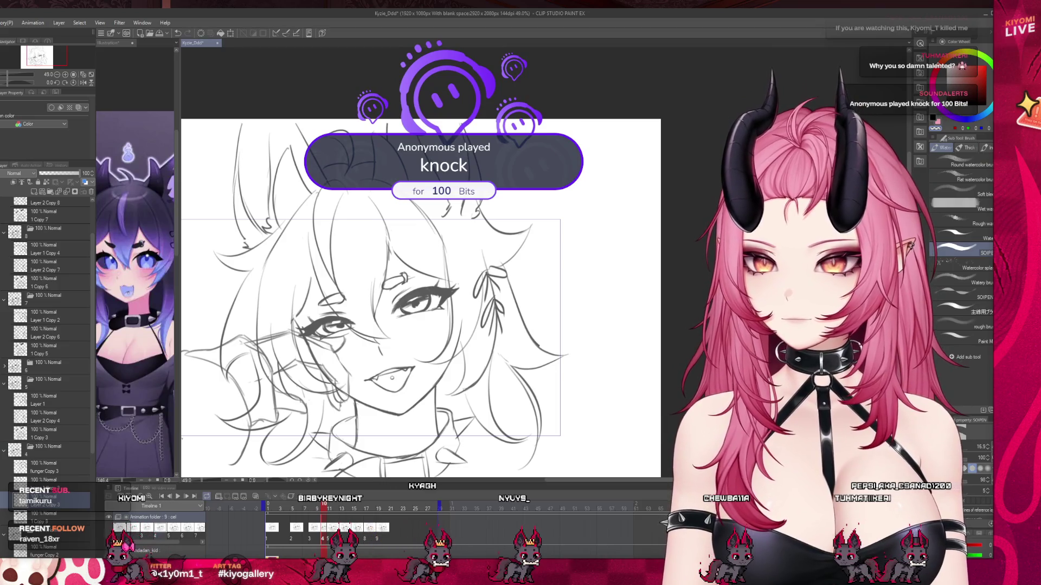
pyautogui.click(54, 479)
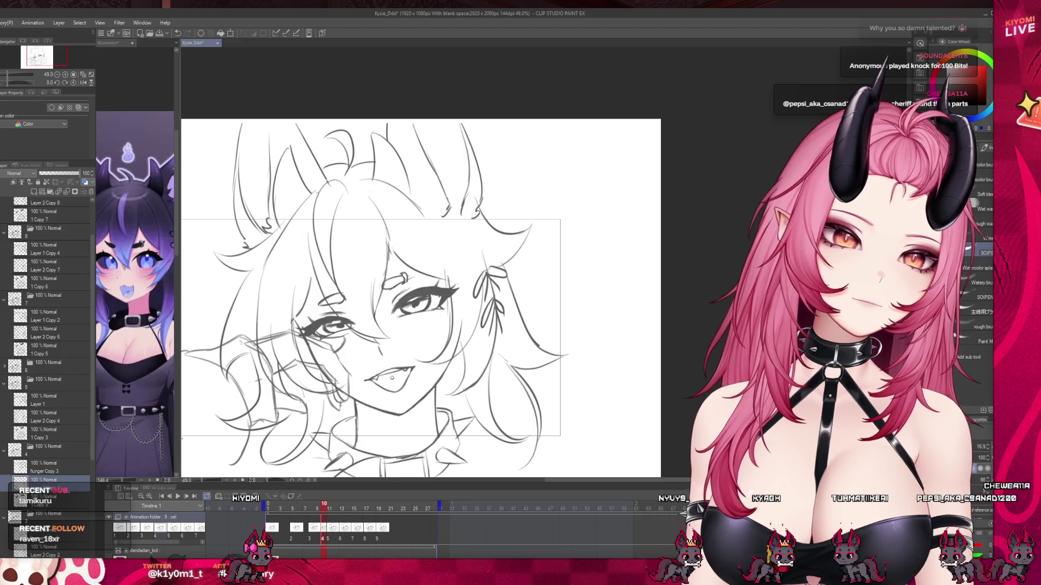
pyautogui.click(336, 503)
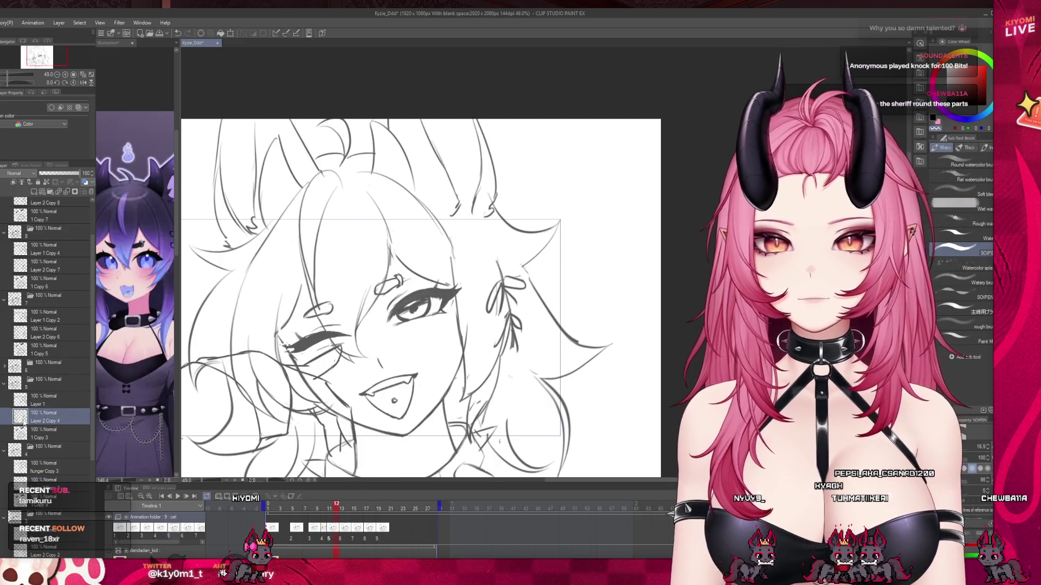
# Make Layer 2 Copy 4 active and step through frames 13, 15 and 17 to 19
pyautogui.click(25, 406)
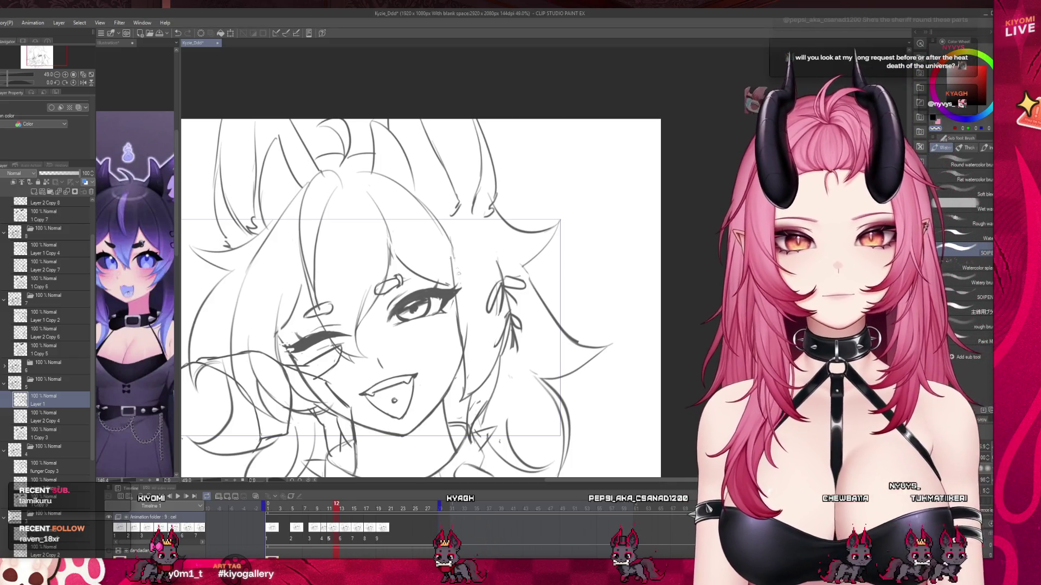
pyautogui.click(2, 415)
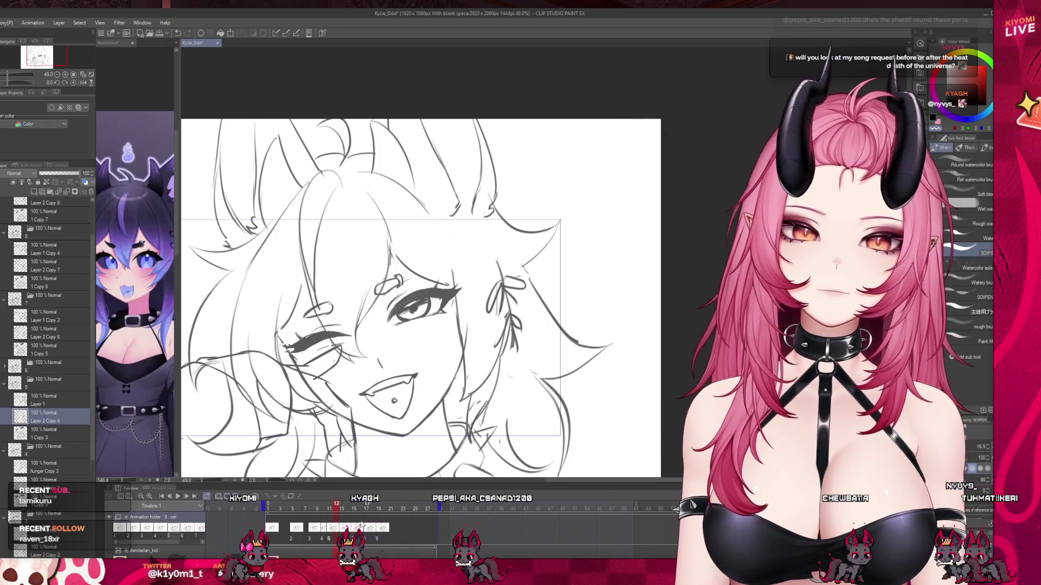
pyautogui.press('Right')
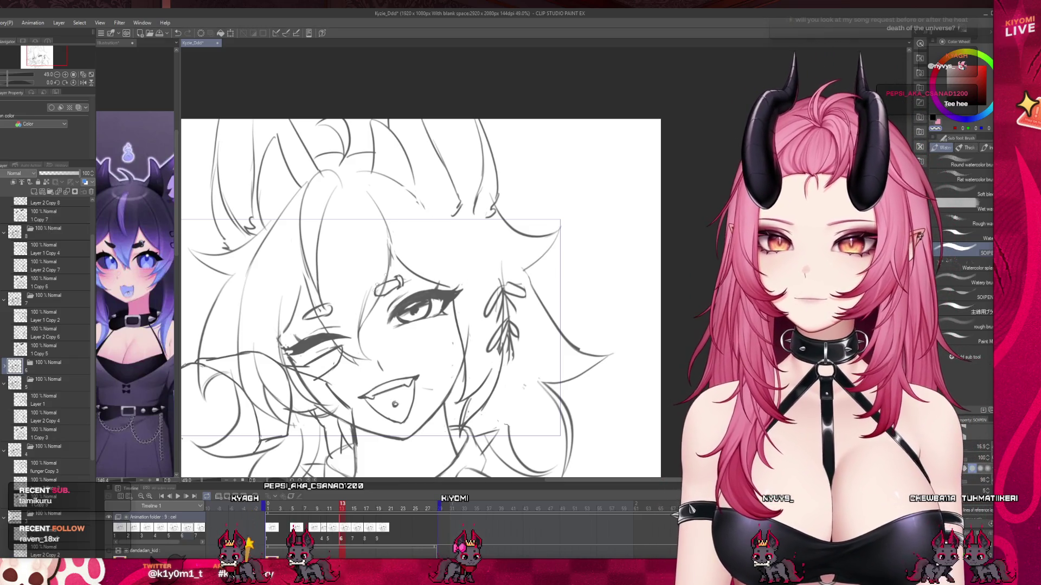
pyautogui.press('Right')
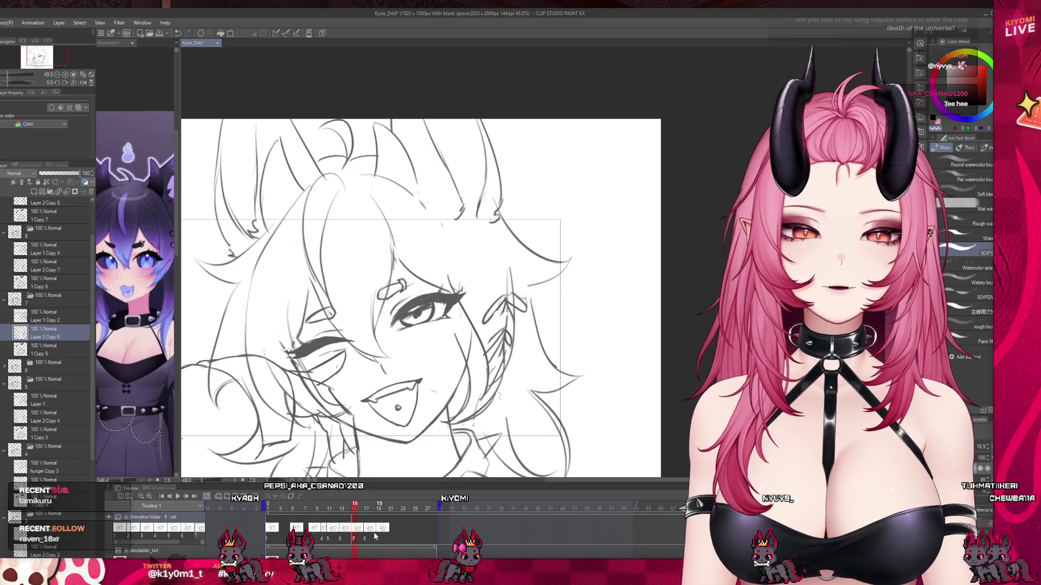
pyautogui.press('Right')
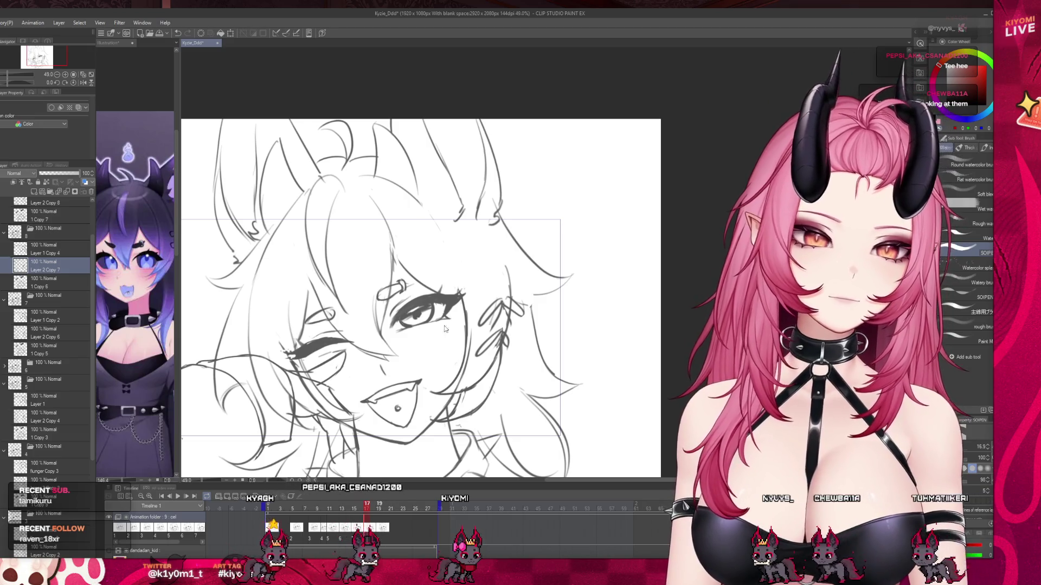
pyautogui.press('Right')
pyautogui.scroll(-3, 461, 280)
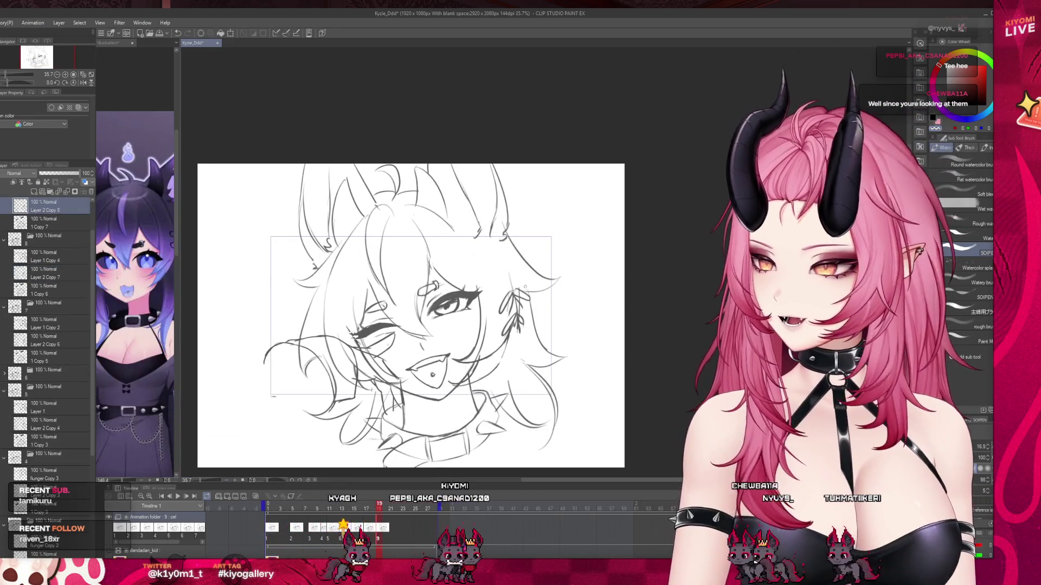
# Replay the animation from frame 1 and pause it on frame 11
pyautogui.scroll(1, 371, 464)
pyautogui.click(268, 510)
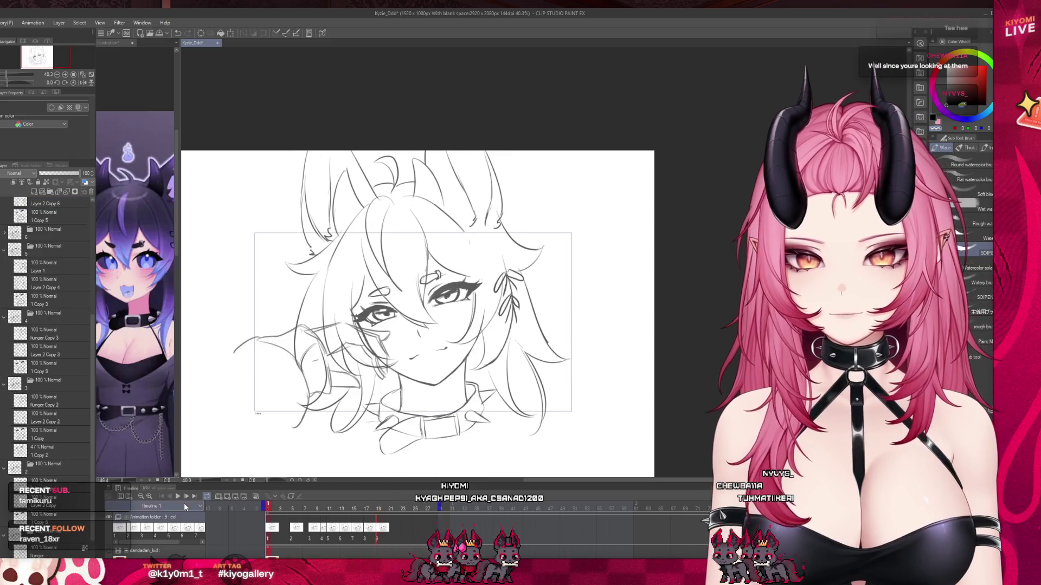
pyautogui.click(179, 498)
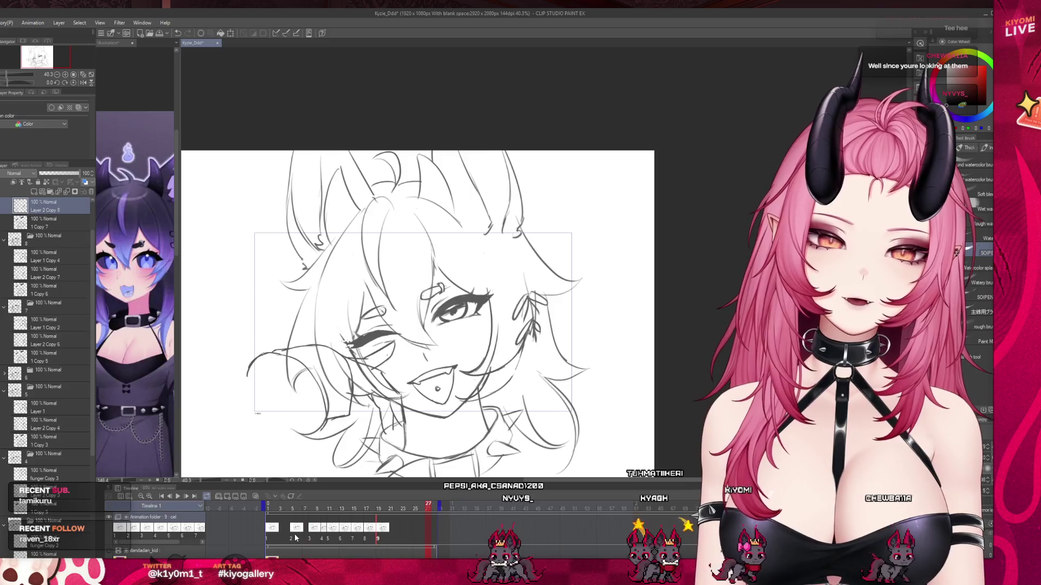
pyautogui.click(330, 508)
# Check frame 13, then settle on frame 10 and zoom in for detail work
pyautogui.click(341, 512)
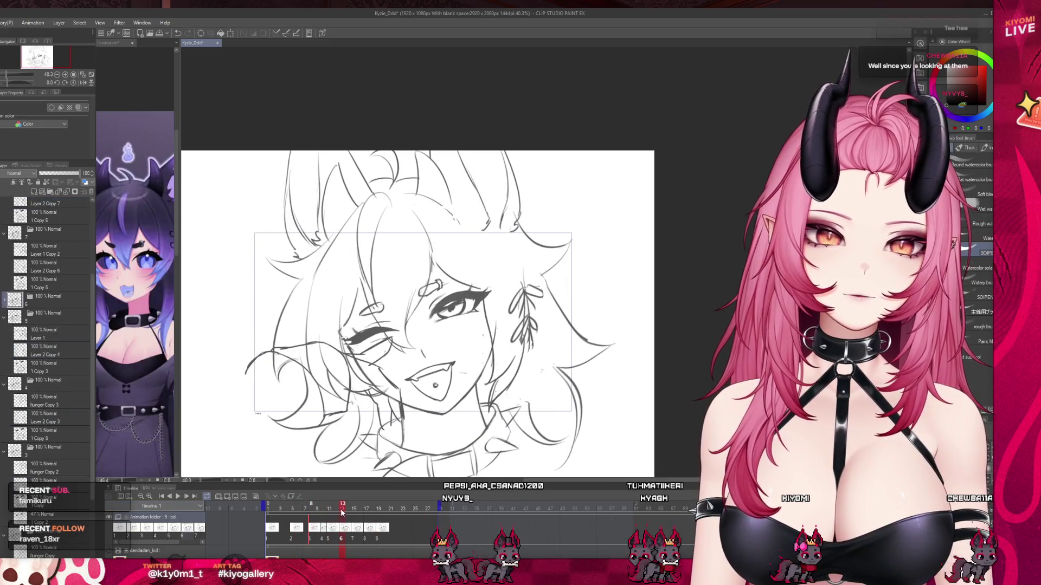
pyautogui.click(324, 525)
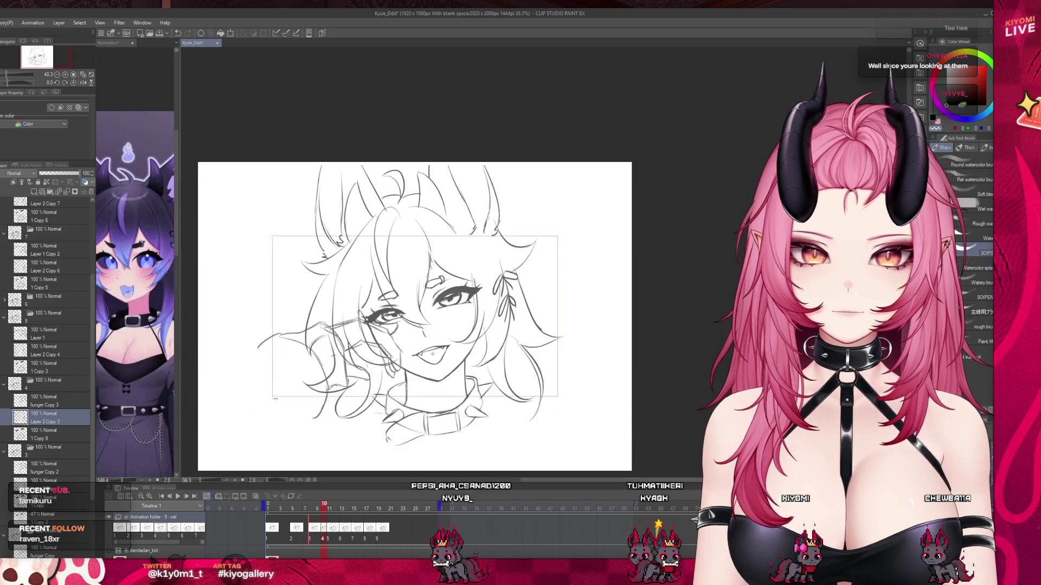
pyautogui.hotkey('ctrl', '+')
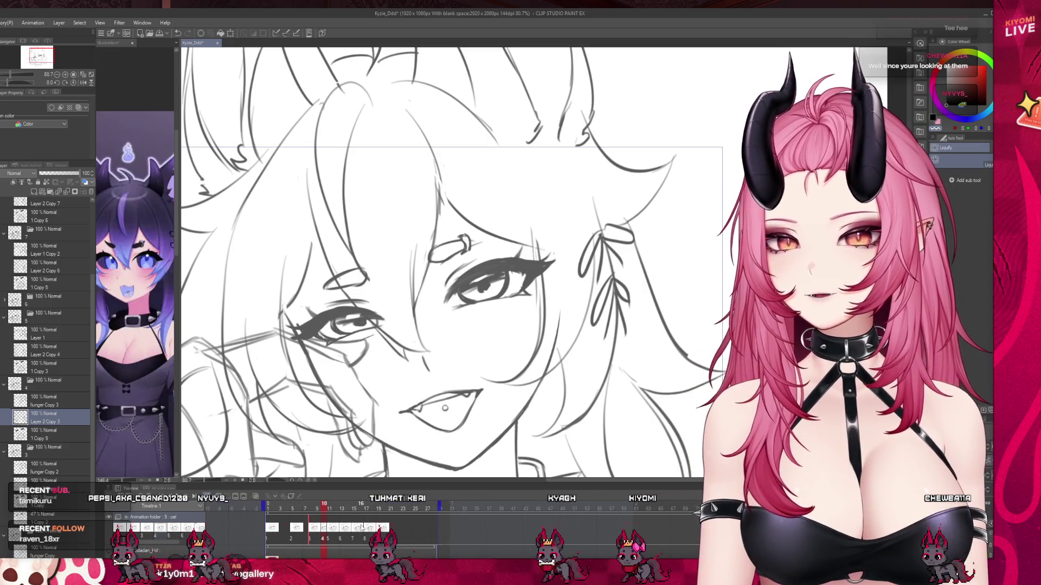
# Visit frames 11 and 13, undo the stray eyelid stroke, and turn on onion skin
pyautogui.click(329, 527)
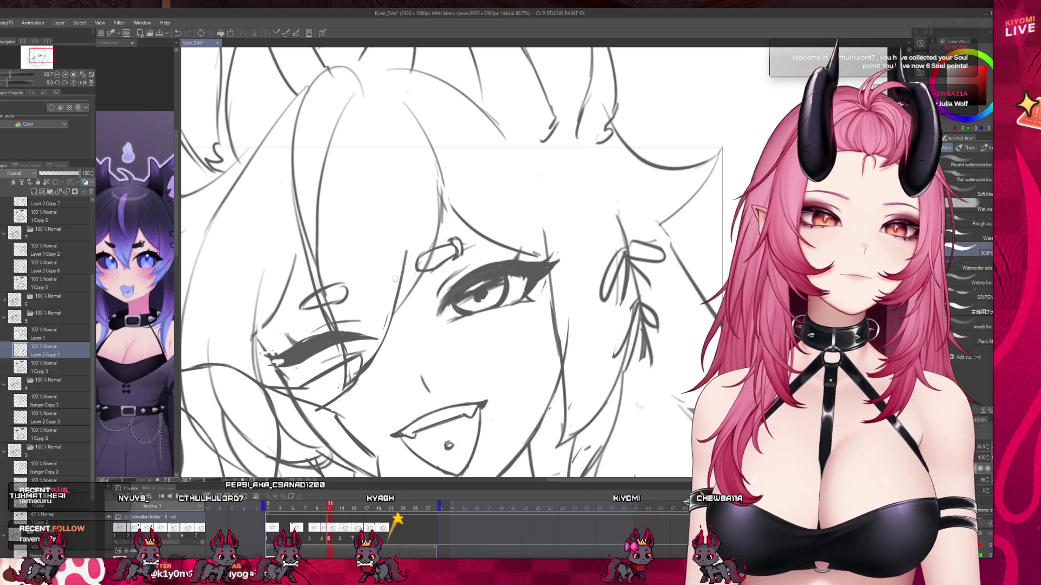
pyautogui.click(347, 533)
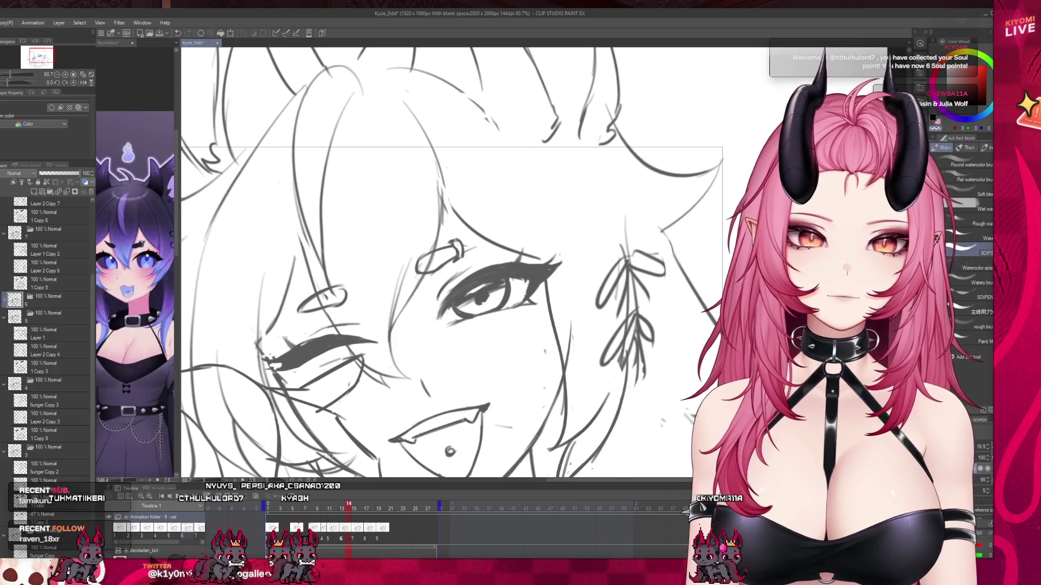
pyautogui.hotkey('ctrl', 'z')
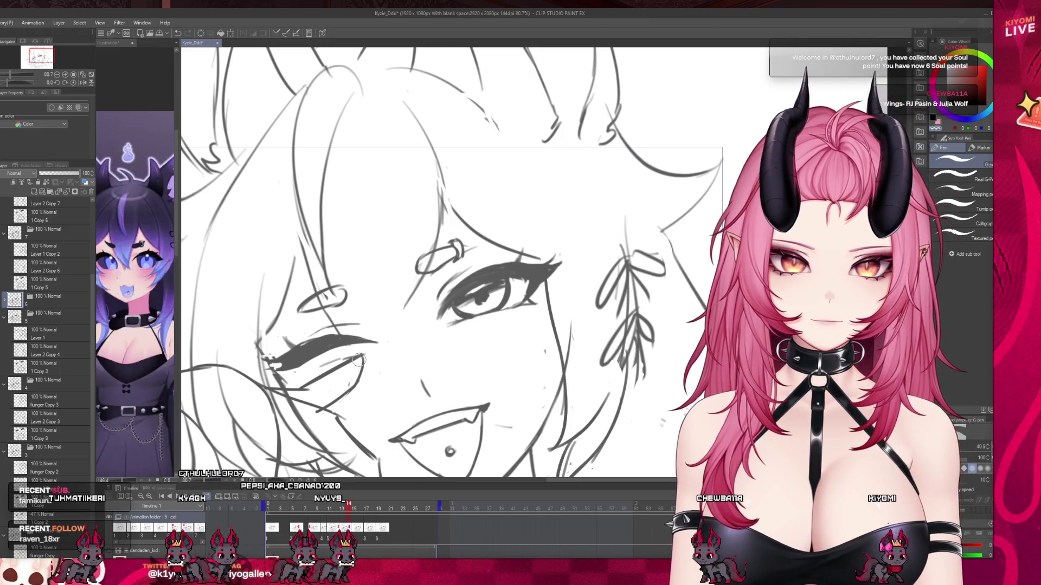
pyautogui.click(257, 497)
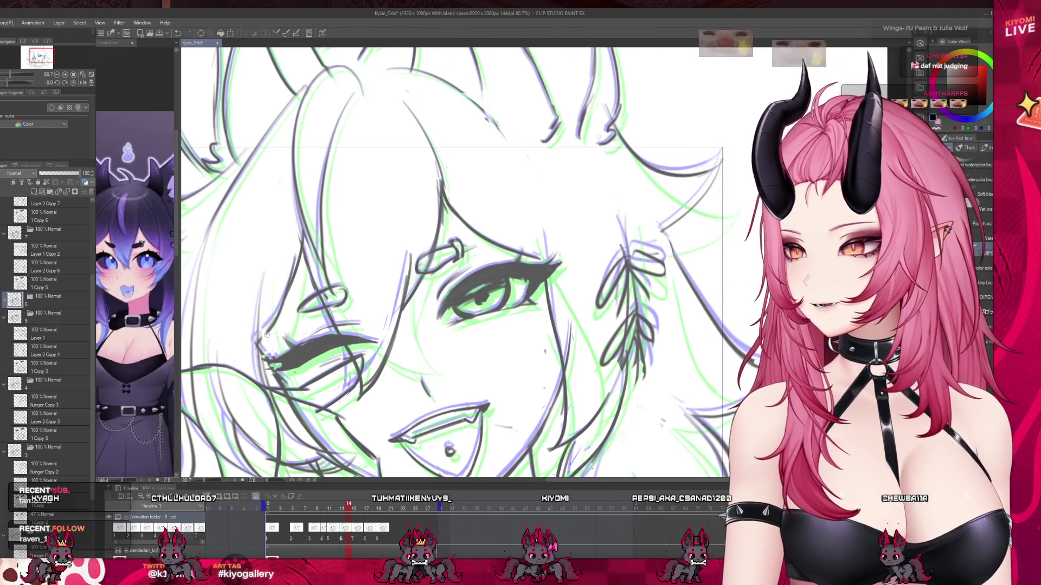
# Step through the cels at frames 15, 17 and later, then replay from frame 1
pyautogui.scroll(-3, 267, 334)
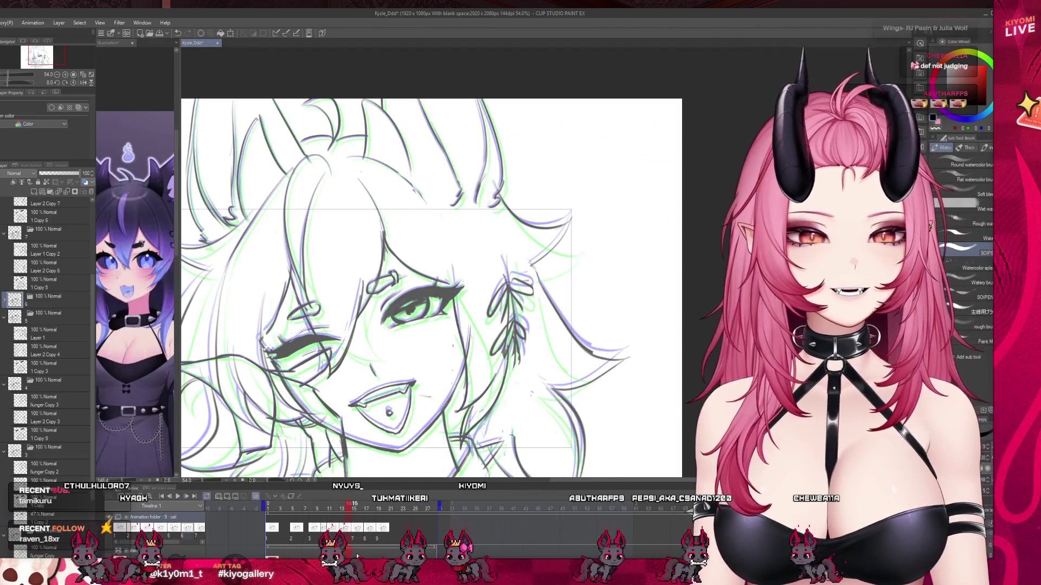
pyautogui.click(355, 537)
pyautogui.scroll(1, 350, 342)
pyautogui.press('j')
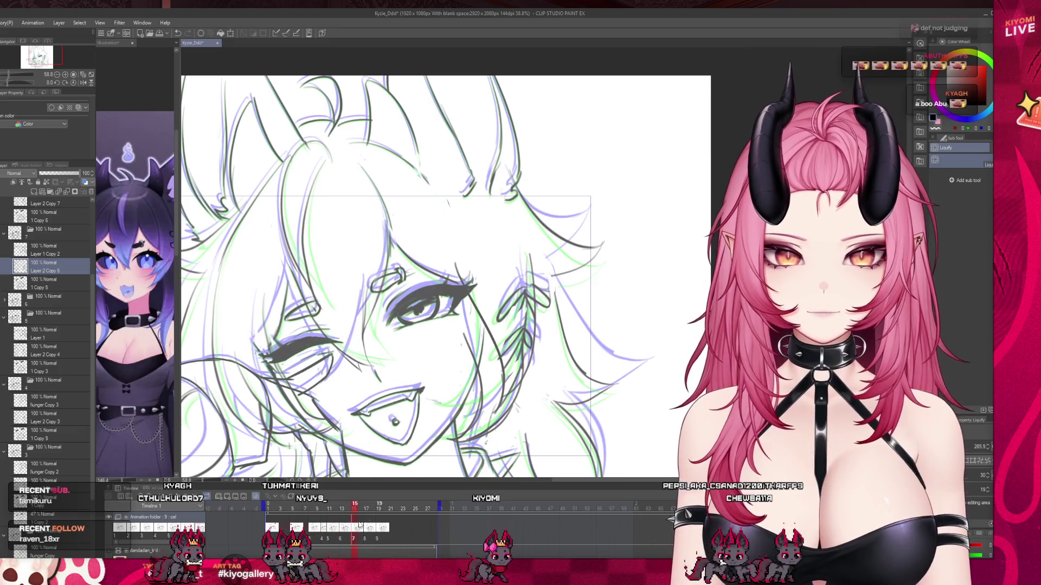
pyautogui.click(368, 538)
pyautogui.press('b')
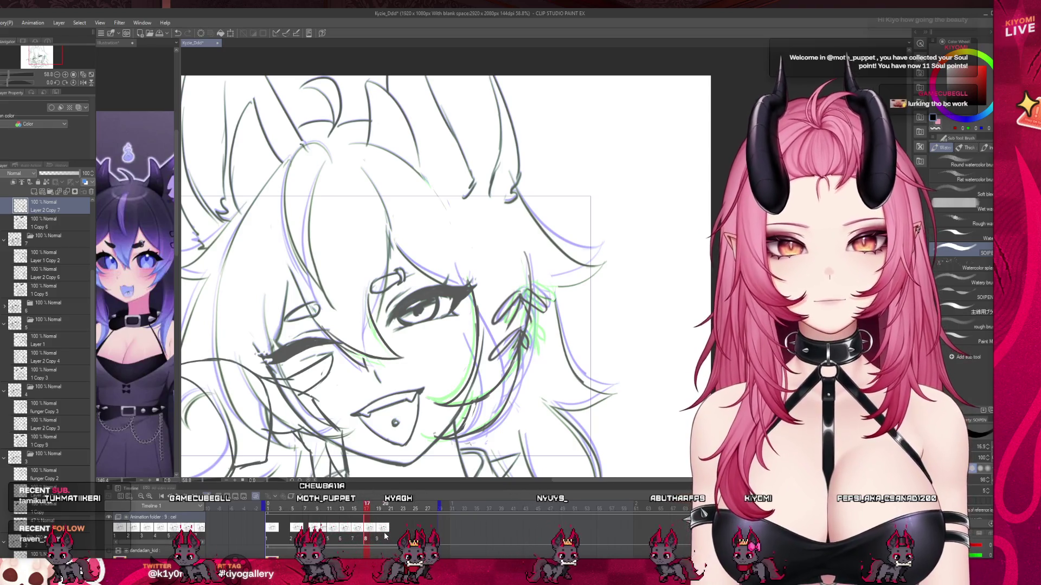
pyautogui.click(385, 539)
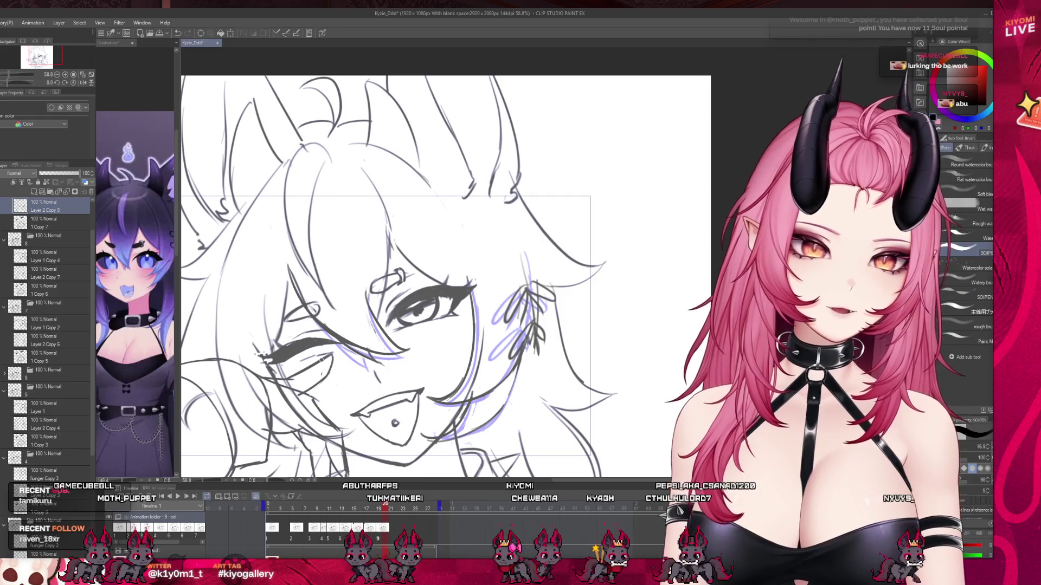
pyautogui.click(263, 506)
pyautogui.click(177, 497)
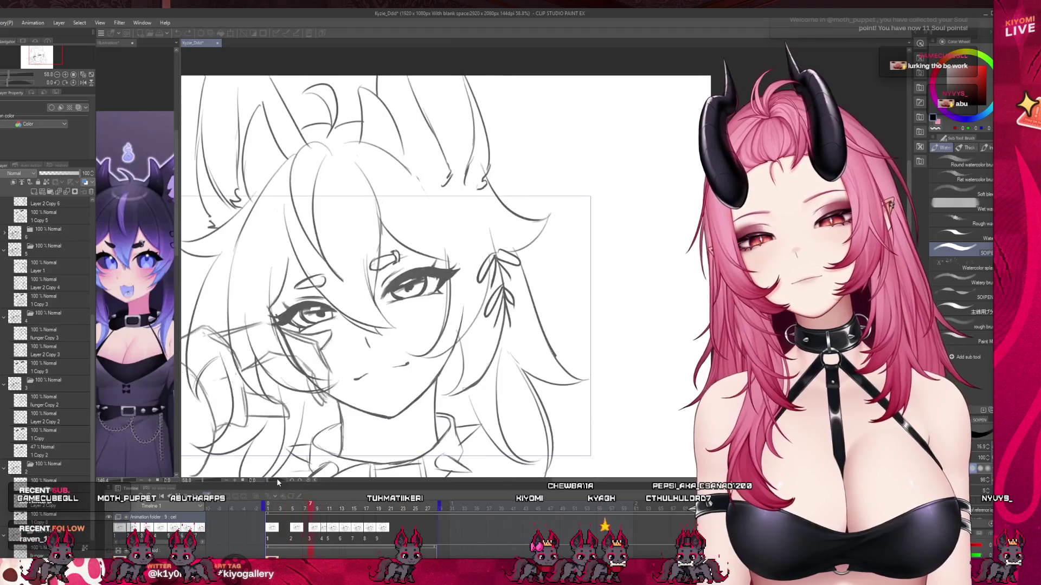
# Scrub the timeline from an early frame through to frame 19
pyautogui.scroll(-2, 417, 273)
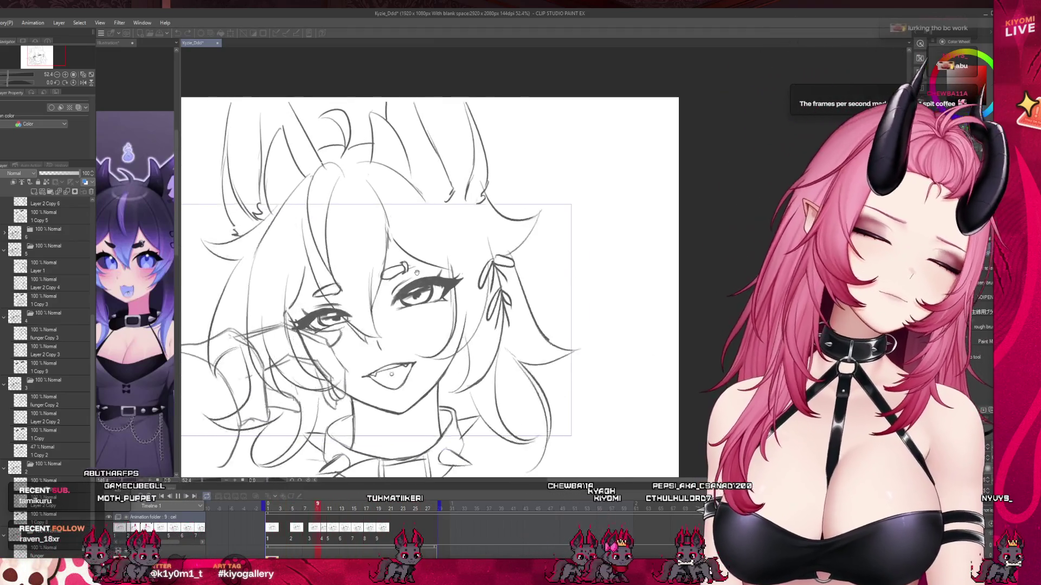
pyautogui.scroll(-2, 416, 273)
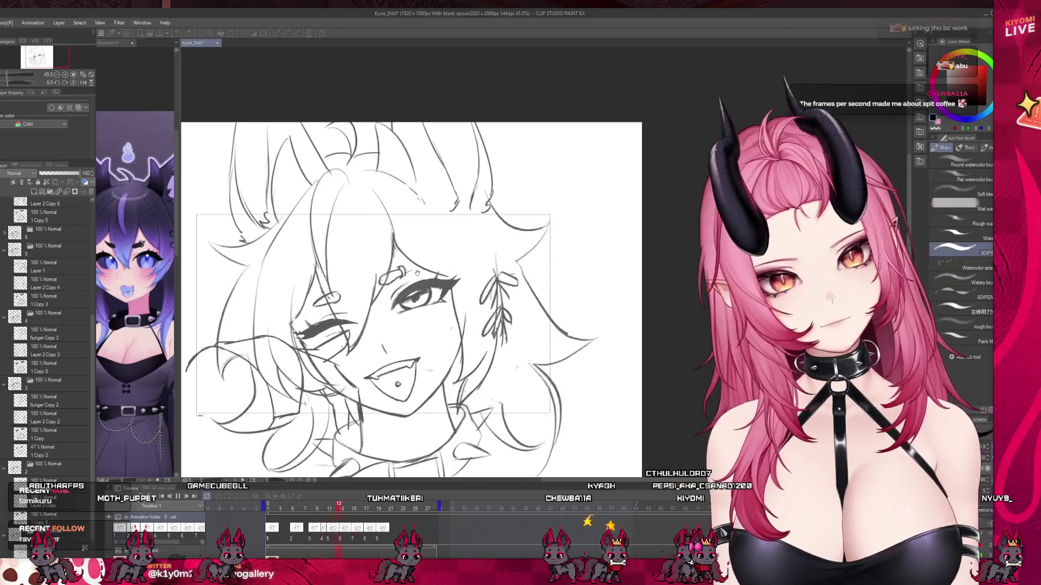
pyautogui.scroll(1, 411, 294)
pyautogui.scroll(1, 411, 295)
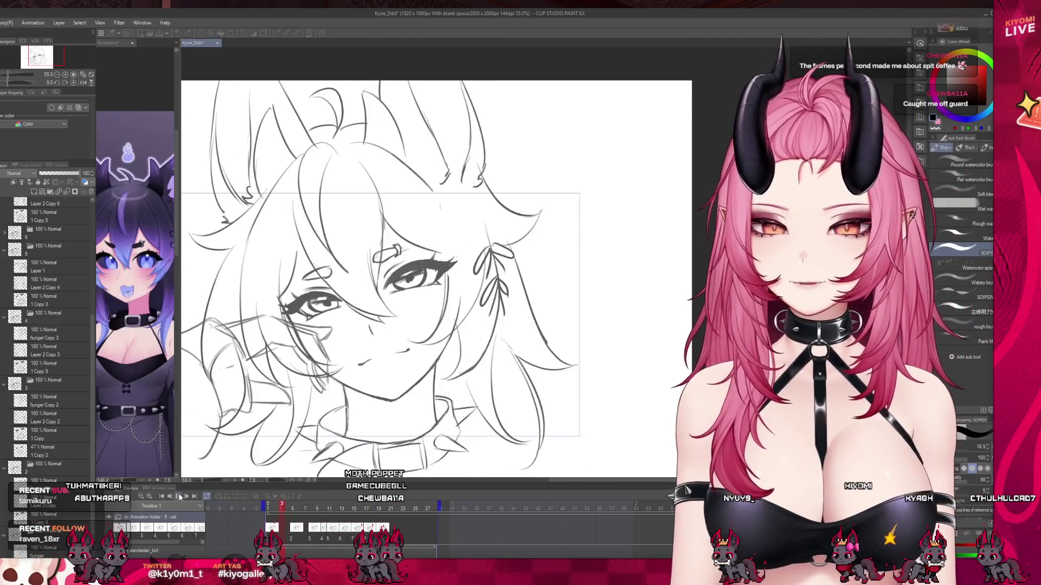
pyautogui.click(292, 509)
pyautogui.moveTo(291, 510); pyautogui.dragTo(378, 509)
pyautogui.scroll(2, 255, 405)
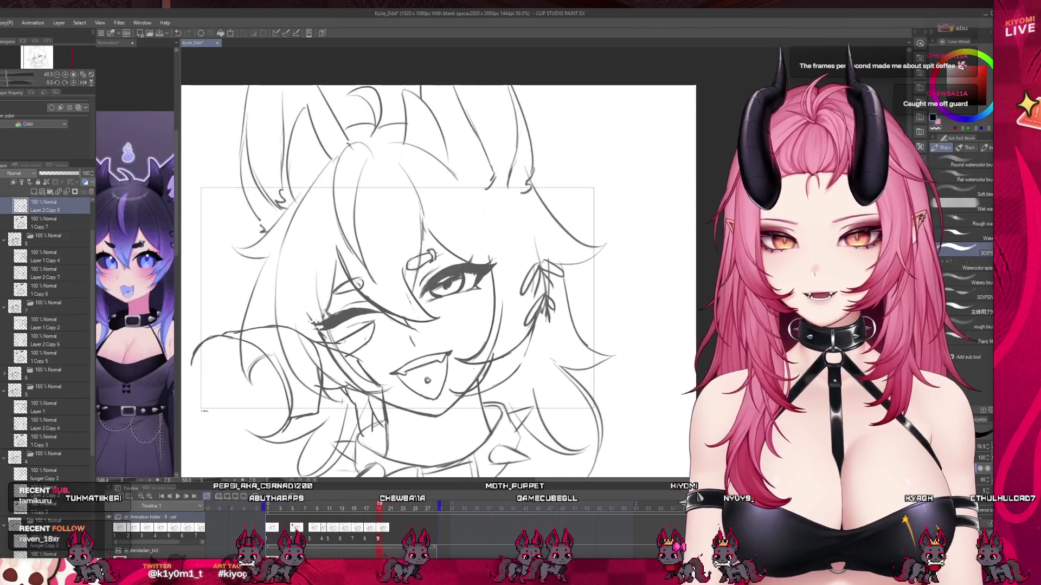
pyautogui.scroll(2, 40, 333)
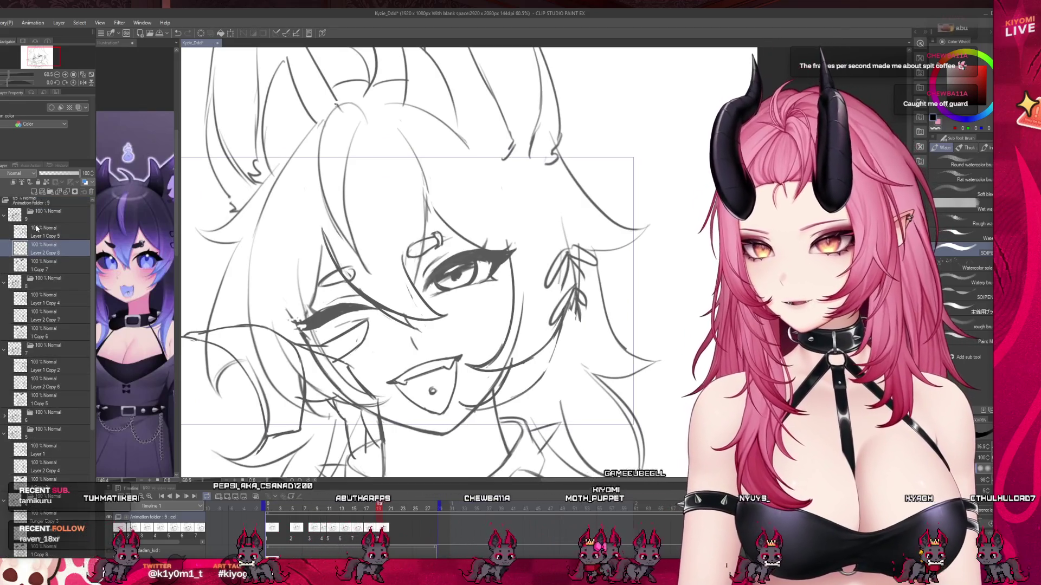
# Select cels Layer 1 Copy 5 and Layer 2 Copy 8, then scrub from frame 10 to the winking frame
pyautogui.click(17, 232)
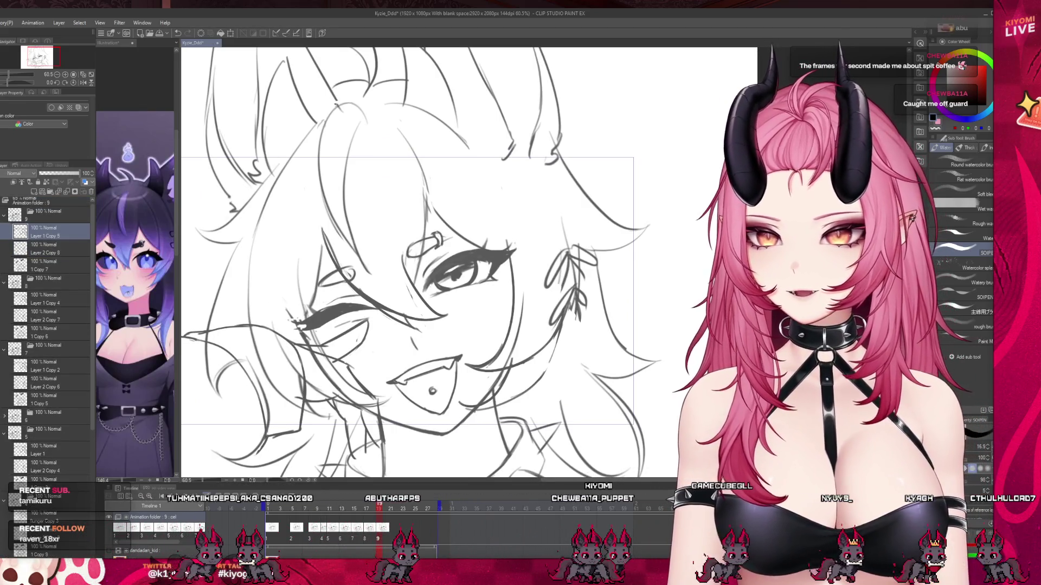
pyautogui.click(18, 249)
pyautogui.scroll(-2, 369, 307)
pyautogui.click(324, 528)
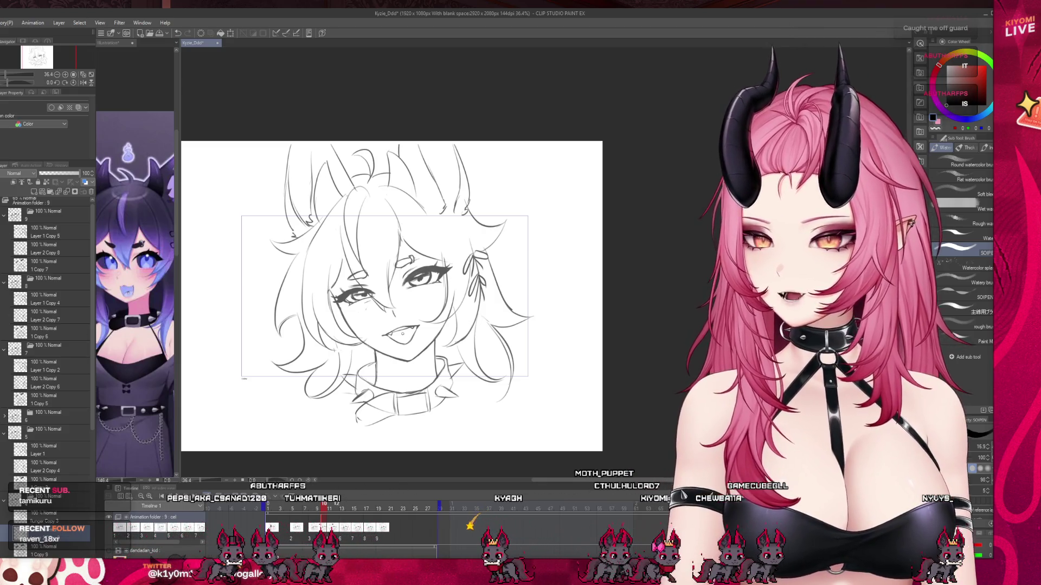
pyautogui.moveTo(325, 508)
pyautogui.mouseDown()
pyautogui.moveTo(366, 513)
pyautogui.moveTo(349, 510)
pyautogui.mouseUp()
pyautogui.click(4, 417)
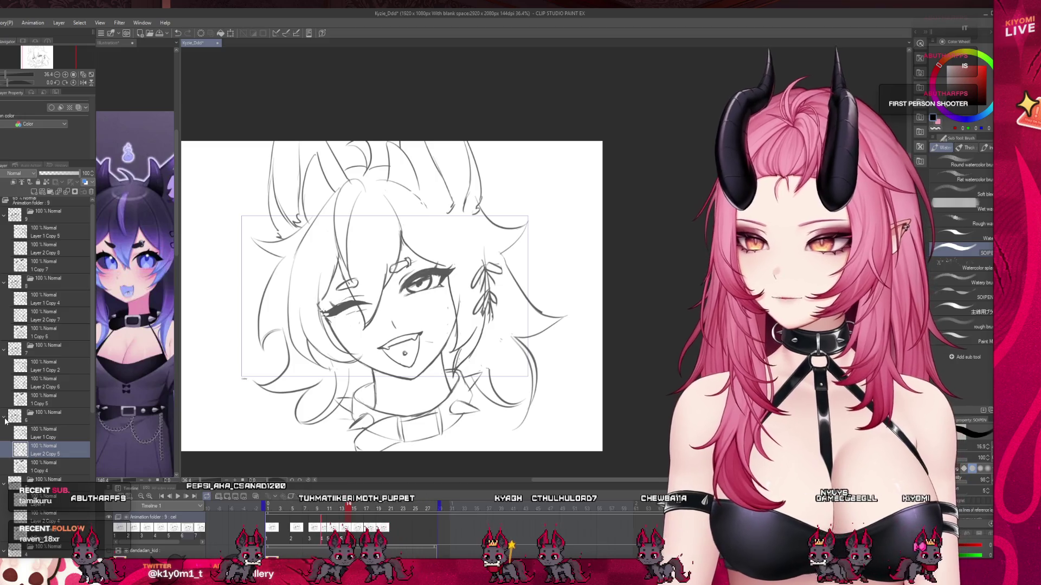
pyautogui.click(5, 417)
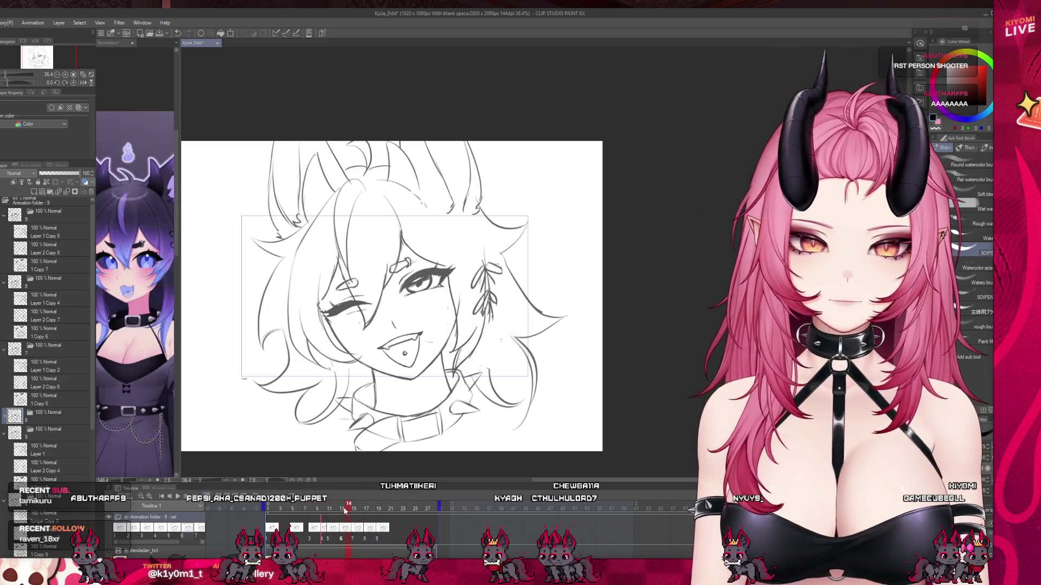
# Check frames 12, 17 and 14, then play the animation from frame 1
pyautogui.click(336, 509)
pyautogui.click(368, 509)
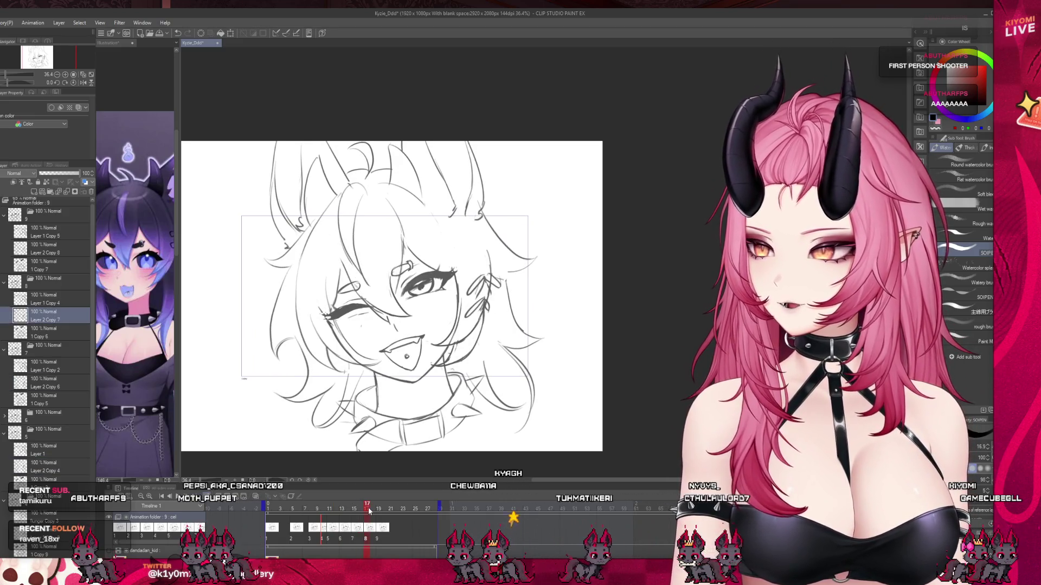
pyautogui.moveTo(364, 511)
pyautogui.mouseDown()
pyautogui.moveTo(324, 510)
pyautogui.moveTo(403, 510)
pyautogui.mouseUp()
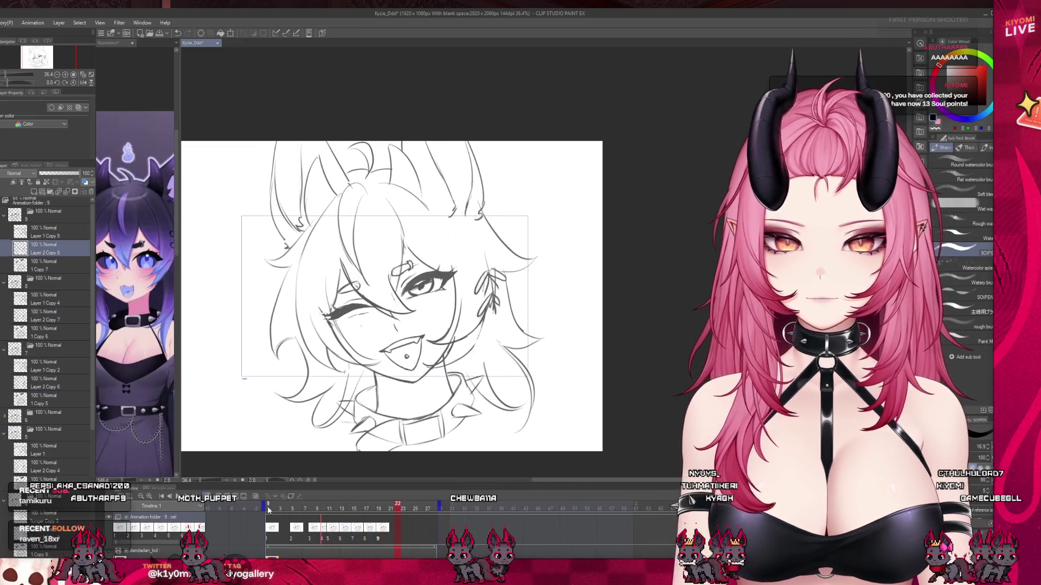
pyautogui.click(268, 510)
pyautogui.press('space')
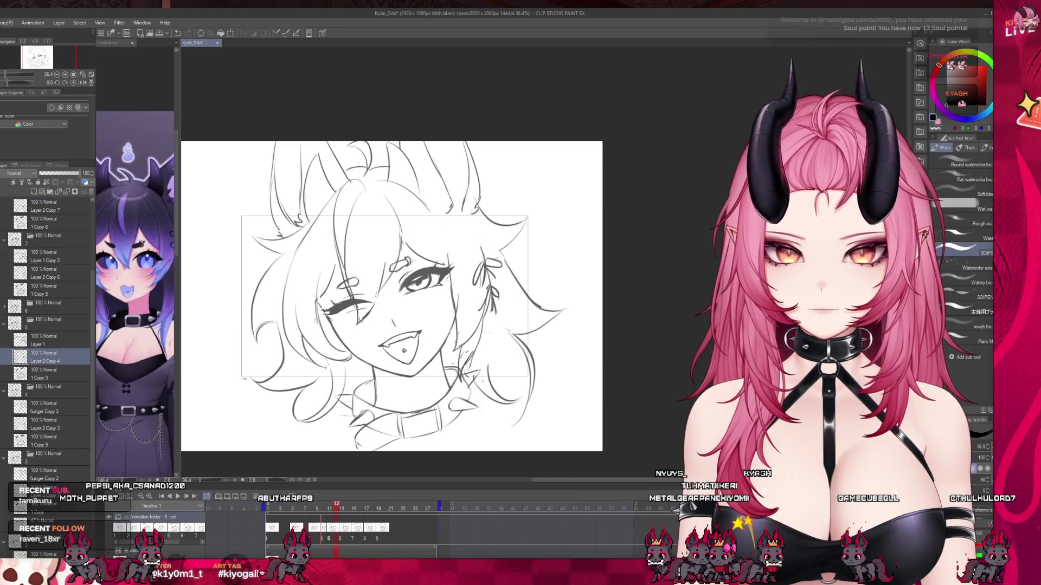
pyautogui.scroll(1, 294, 311)
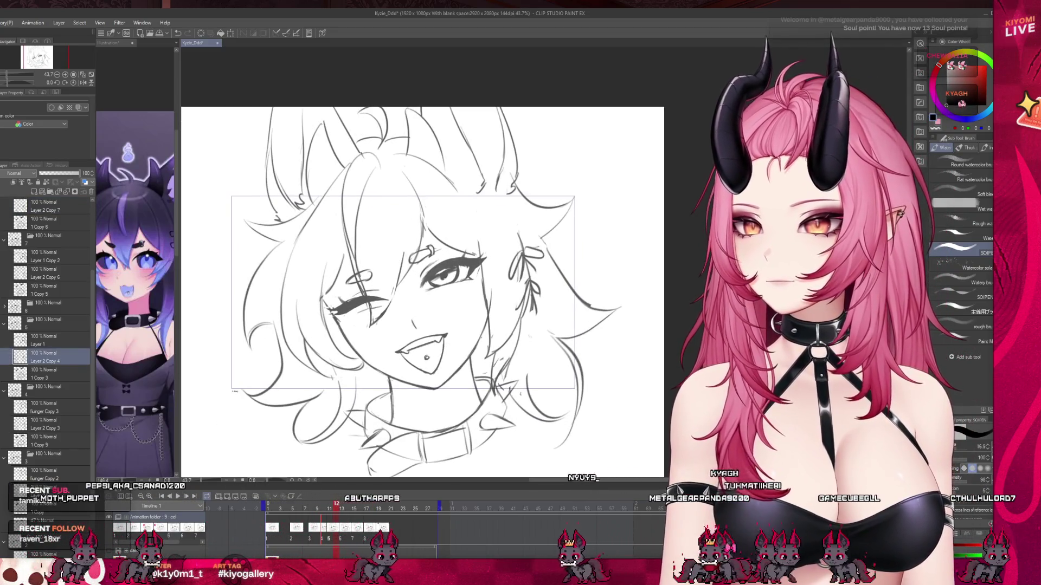
# Move to the next winking cel, take the Pen, and turn onion skin back on
pyautogui.press('j')
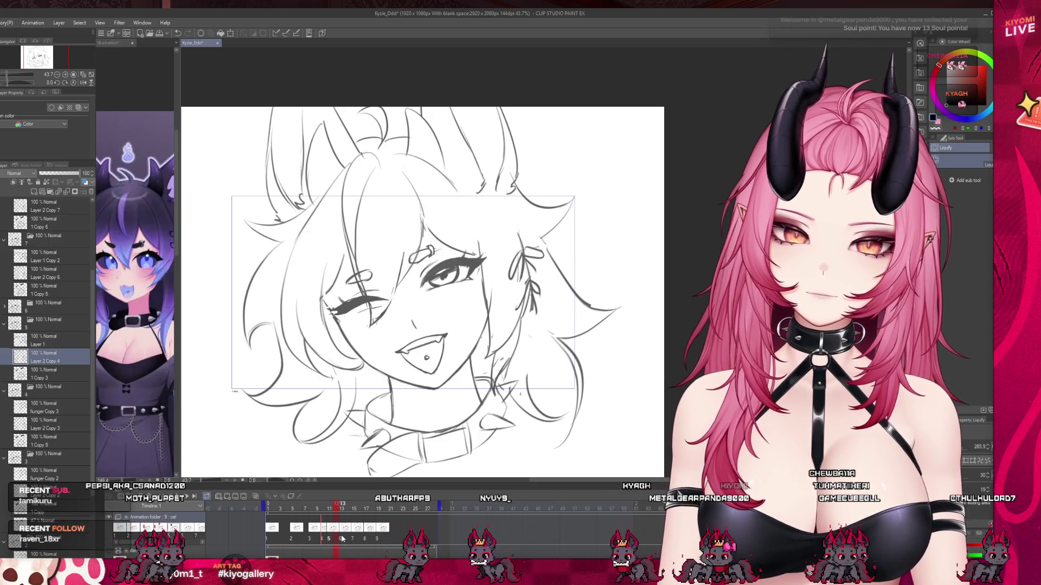
pyautogui.click(341, 538)
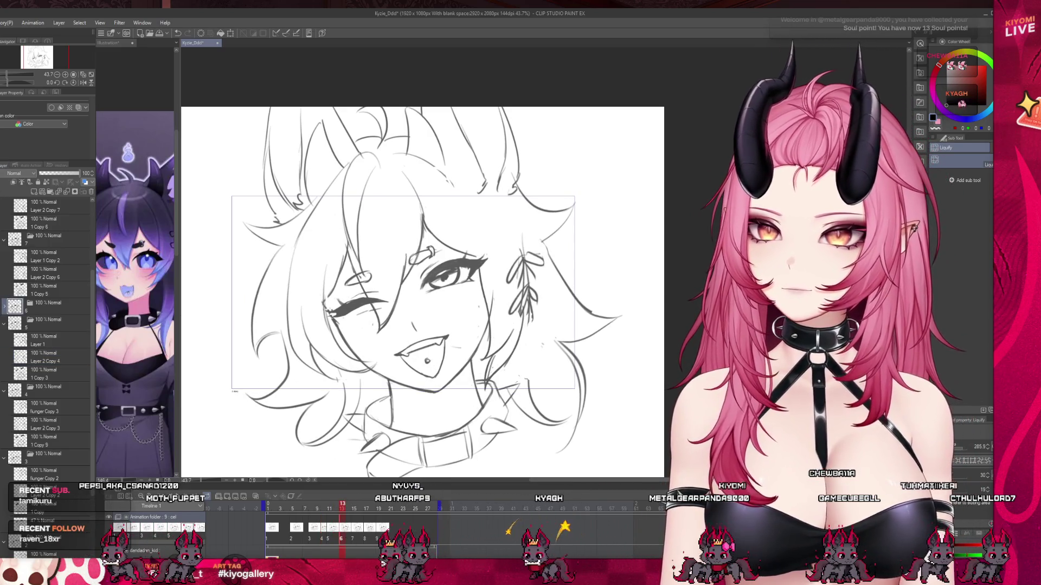
pyautogui.press('p')
pyautogui.scroll(1, 367, 314)
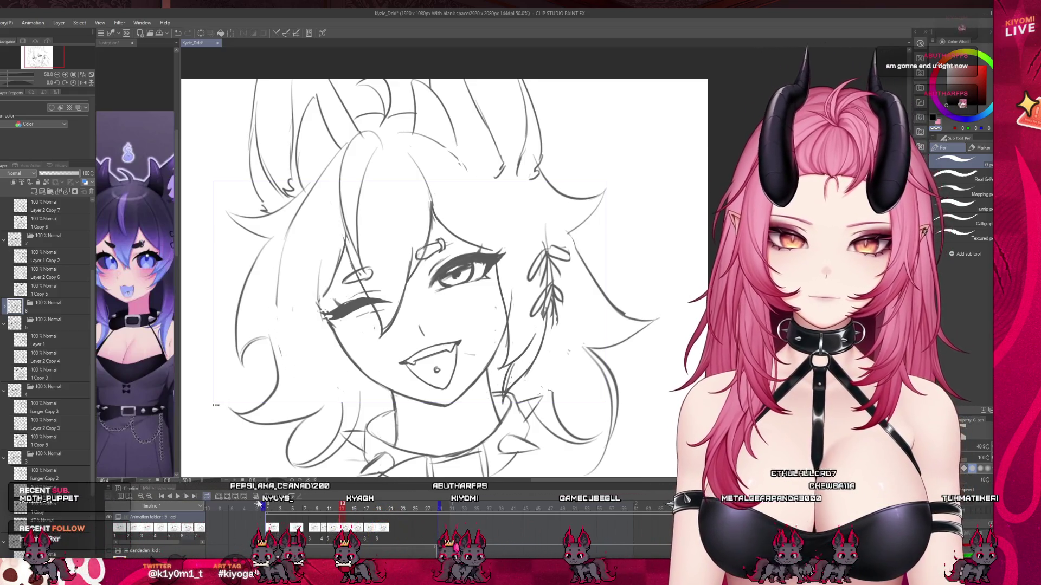
pyautogui.click(256, 498)
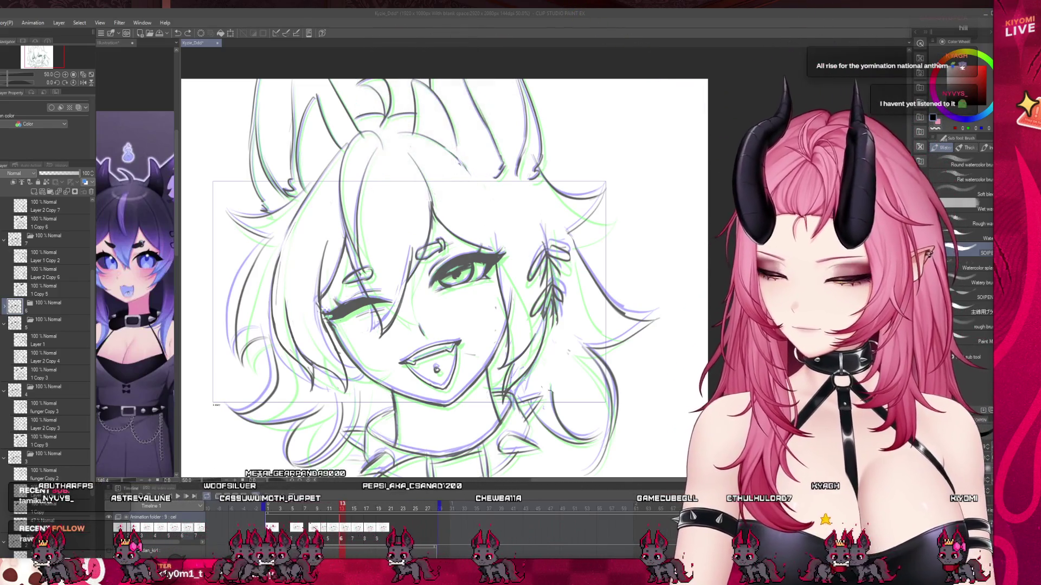
pyautogui.scroll(-1, 363, 340)
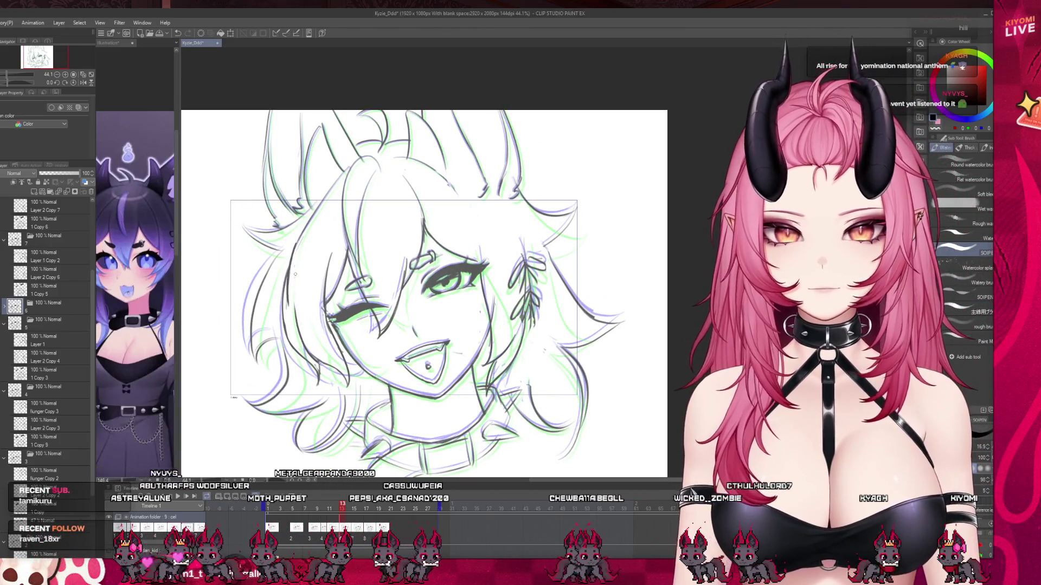
# Undo the last hair stroke, then go to frame 15 and scrub on to frame 17
pyautogui.hotkey('ctrl', 'z')
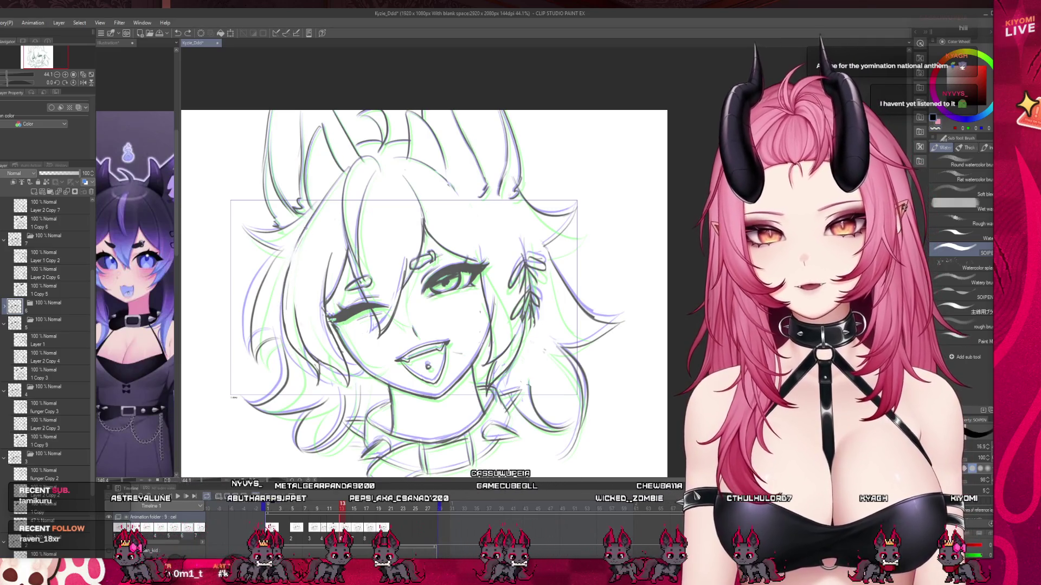
pyautogui.click(356, 533)
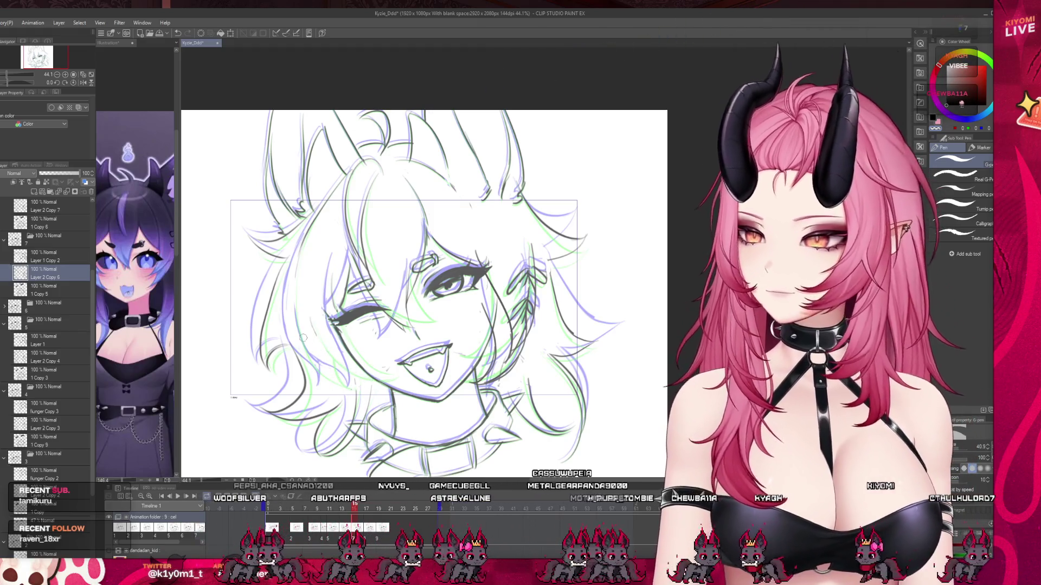
pyautogui.press('b')
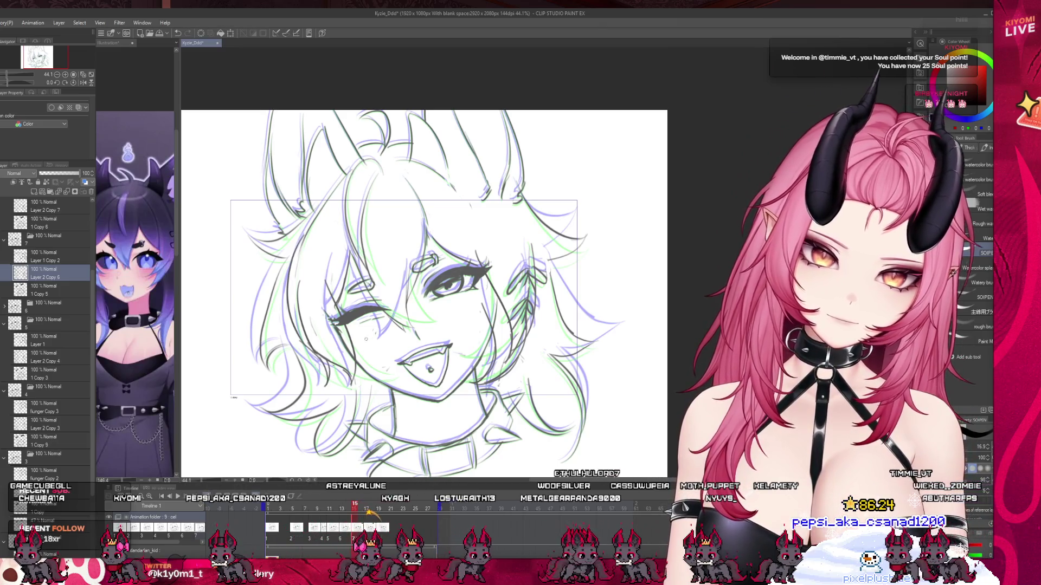
pyautogui.moveTo(347, 508); pyautogui.dragTo(369, 510)
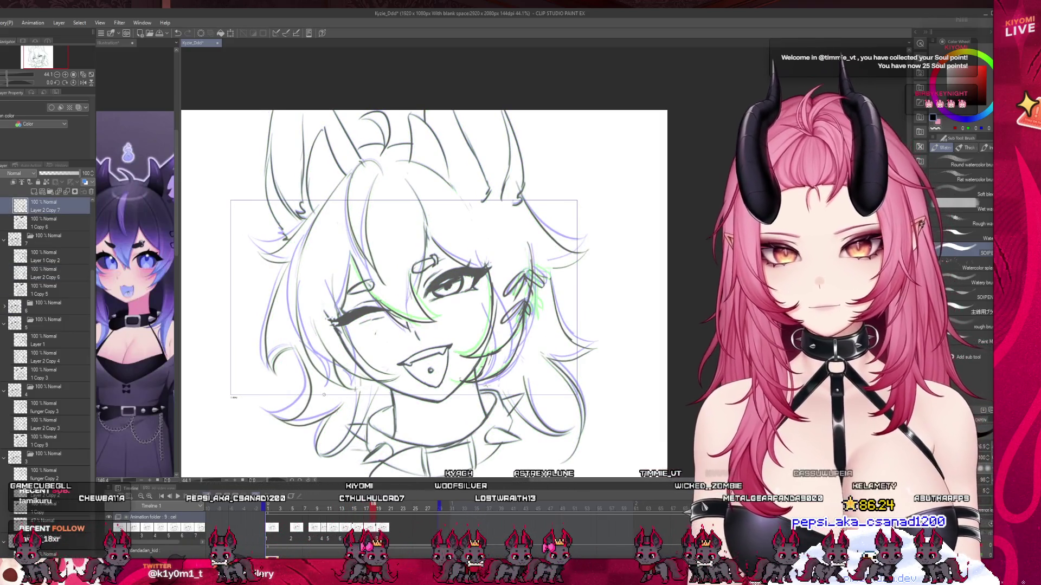
# Draw a hair line and a jaw guide line, then advance to the next cel
pyautogui.moveTo(92, 286); pyautogui.dragTo(95, 212)
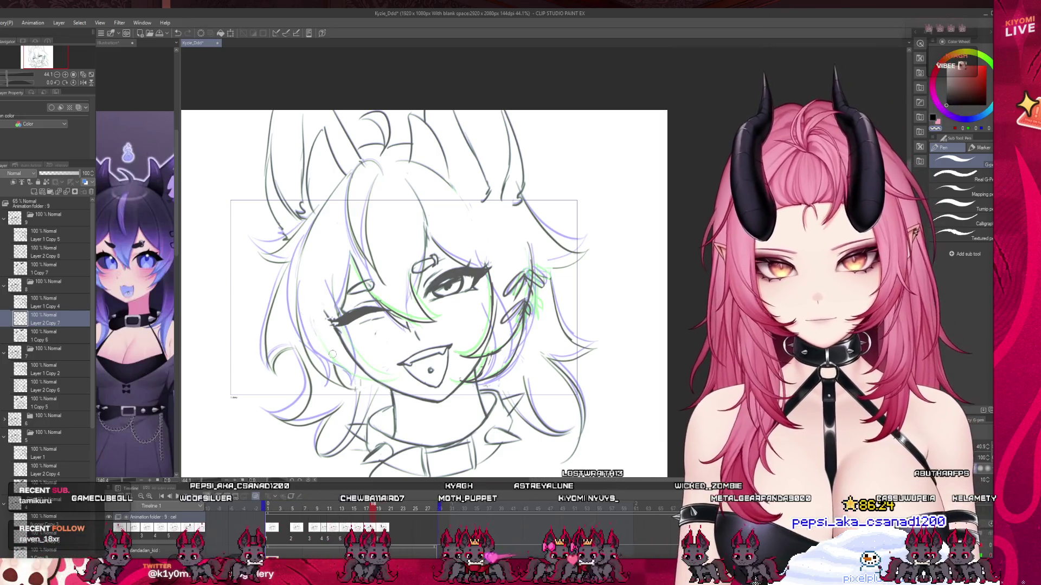
pyautogui.moveTo(301, 323); pyautogui.dragTo(330, 386)
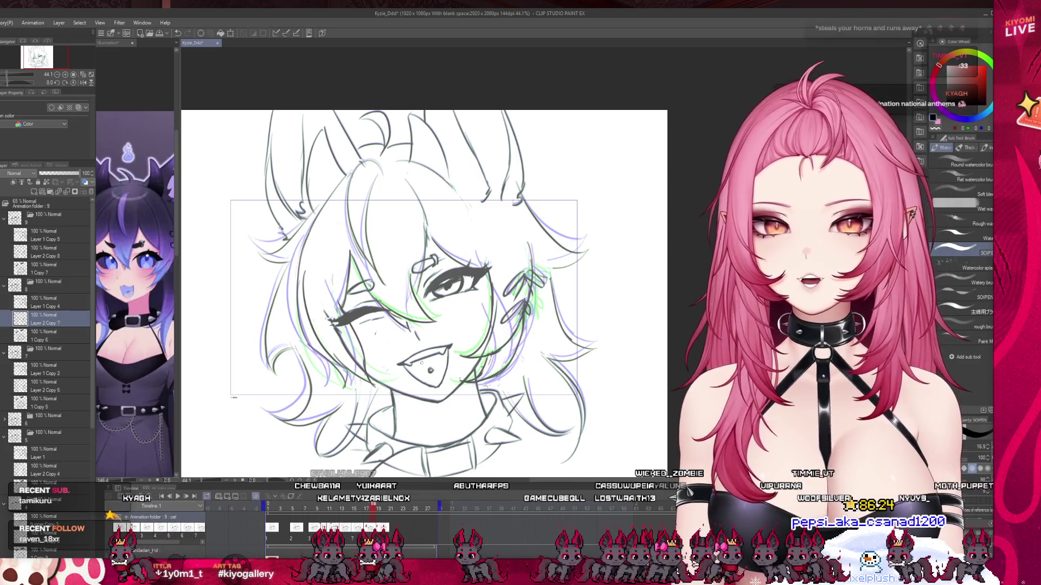
pyautogui.press('Right')
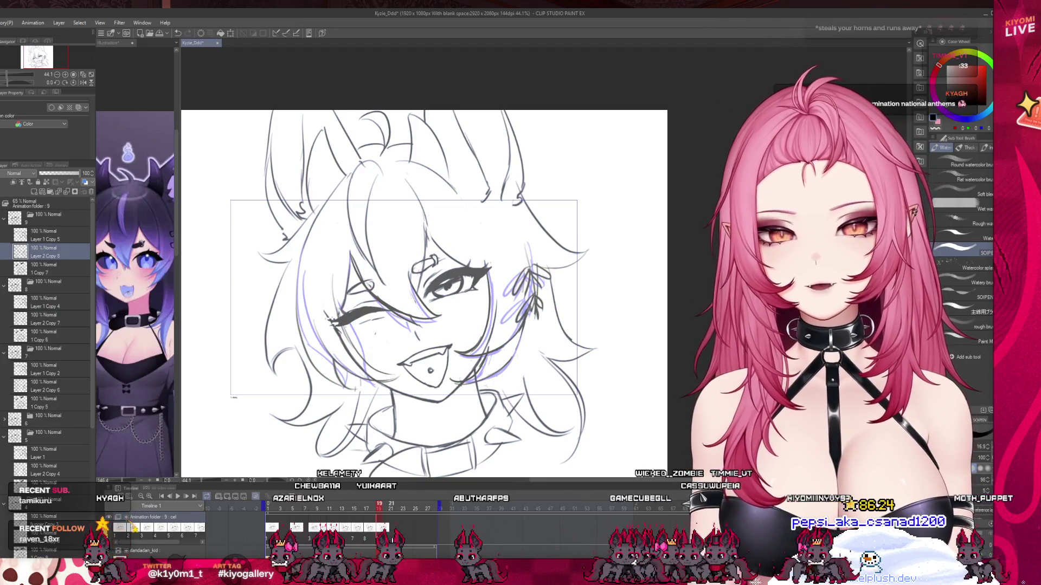
# Step back a cel and view frames 14, 16 and 15 with the liquify tool ready
pyautogui.press('Left')
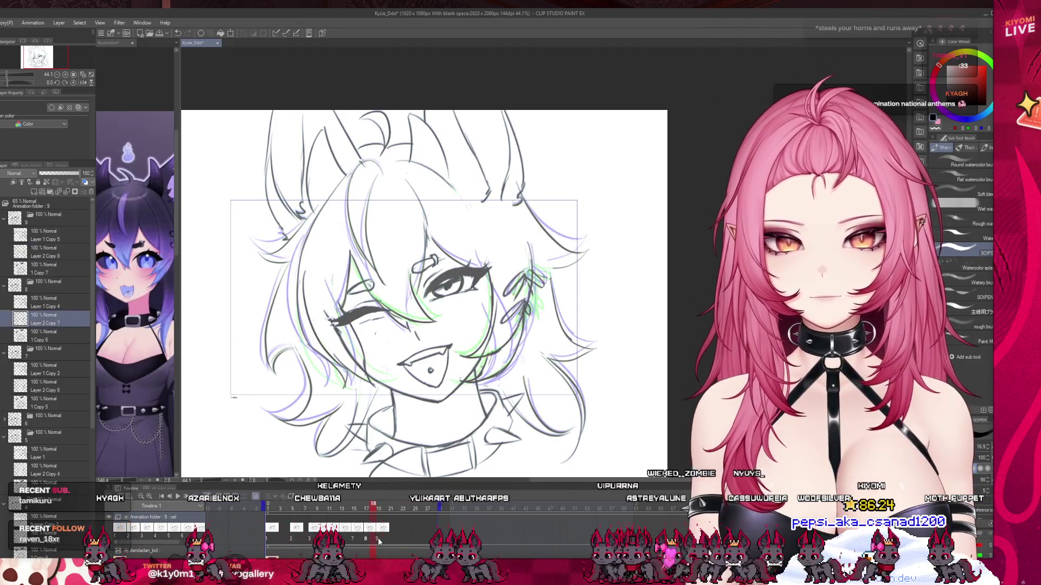
pyautogui.click(347, 507)
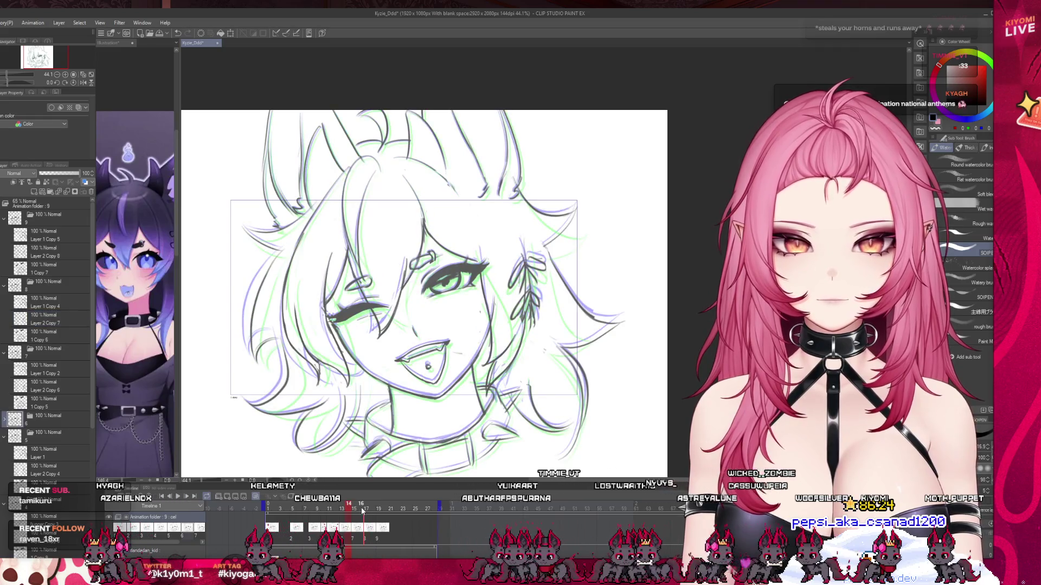
pyautogui.click(362, 510)
pyautogui.press('j')
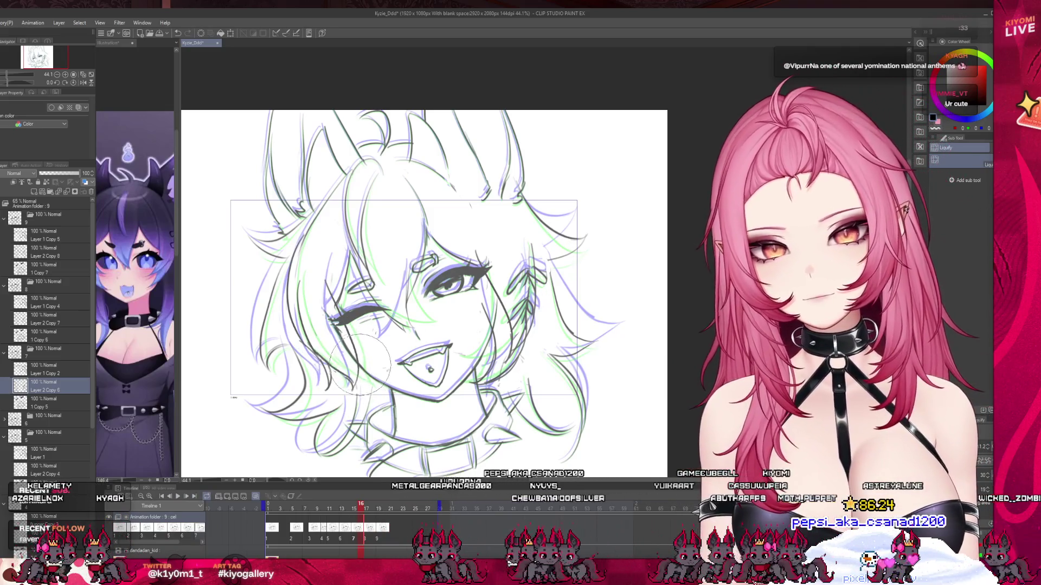
pyautogui.press(',')
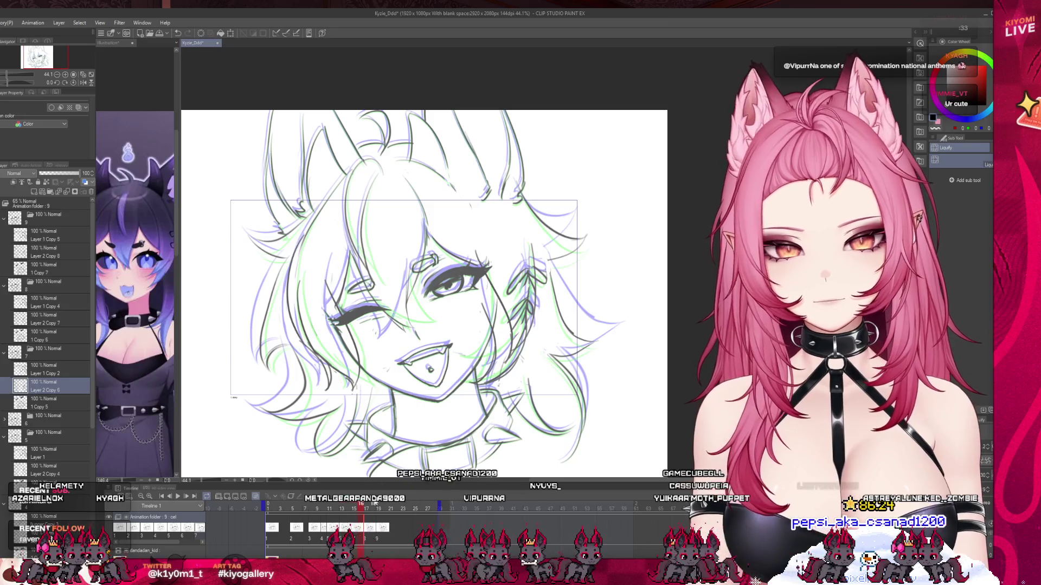
# Compare frames 17, 15, 18 and 19, pick a smaller watercolour brush, and return to frame 1
pyautogui.click(366, 505)
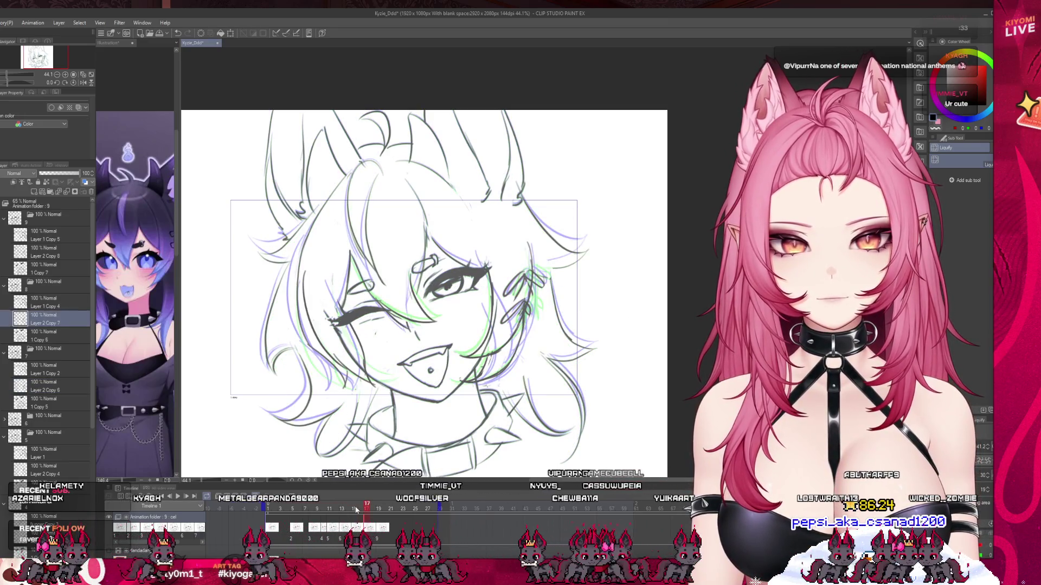
pyautogui.click(355, 508)
pyautogui.click(373, 508)
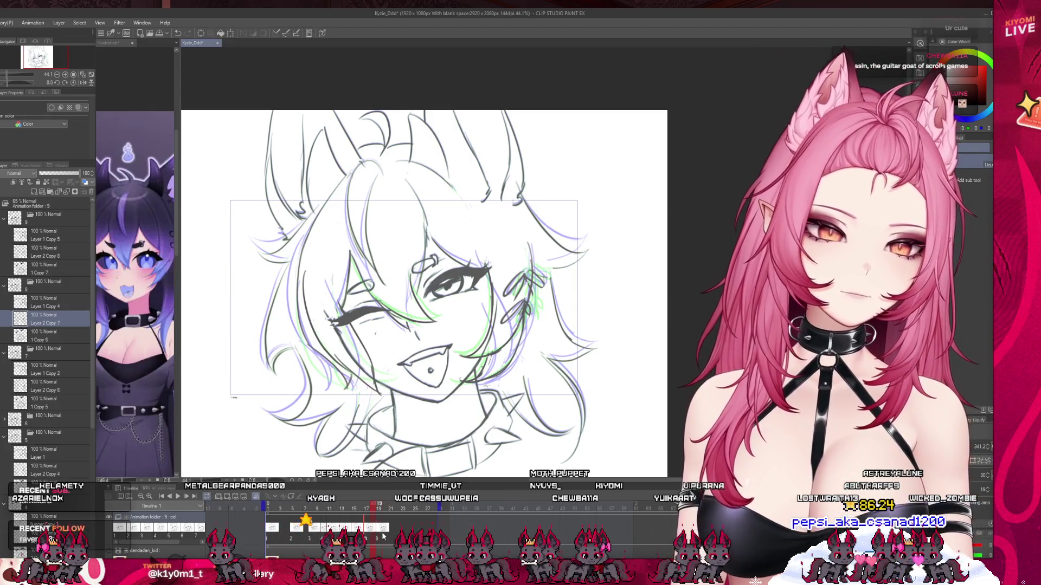
pyautogui.click(383, 537)
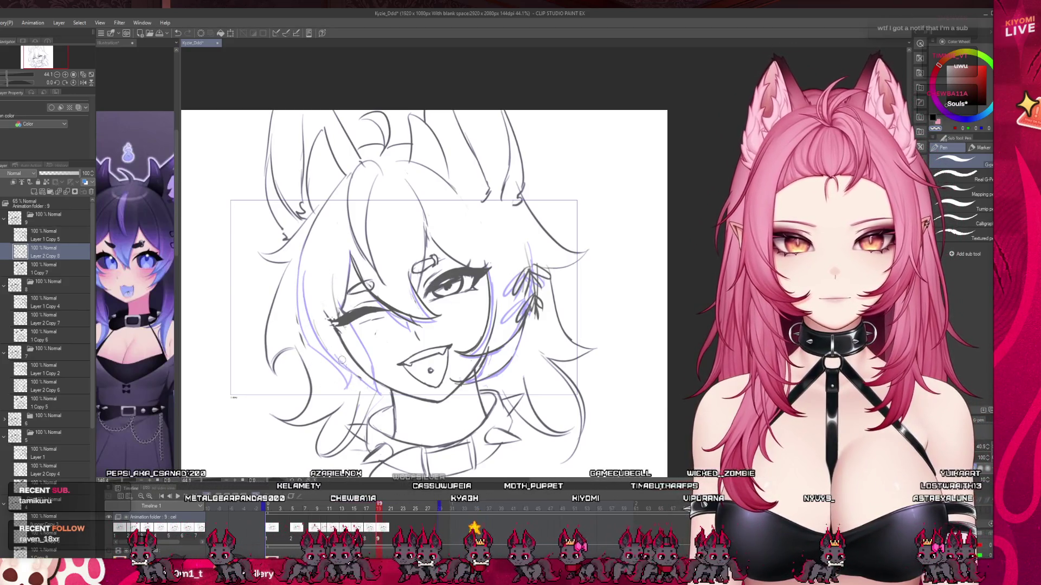
pyautogui.press('b')
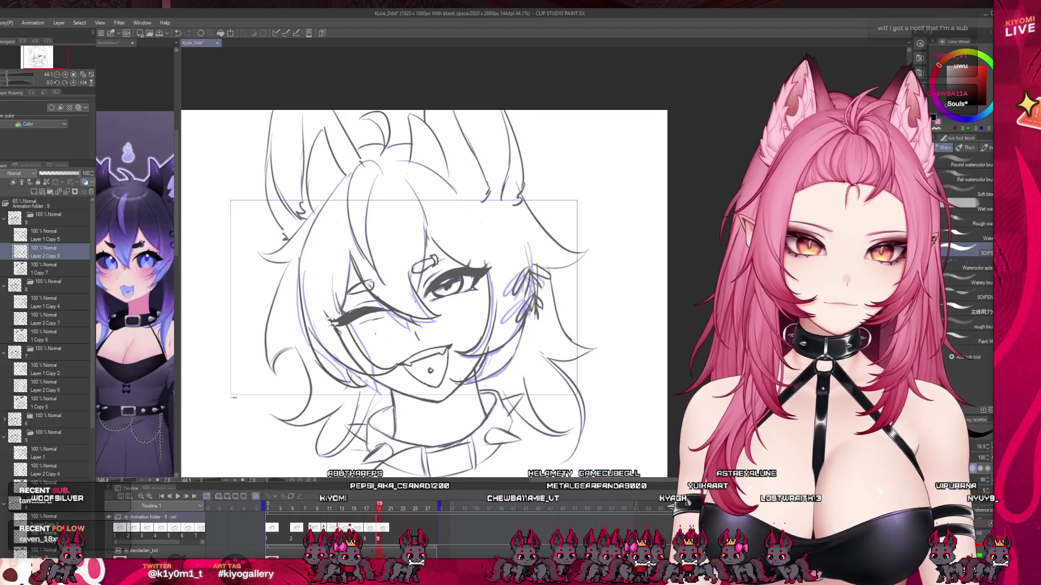
pyautogui.click(273, 510)
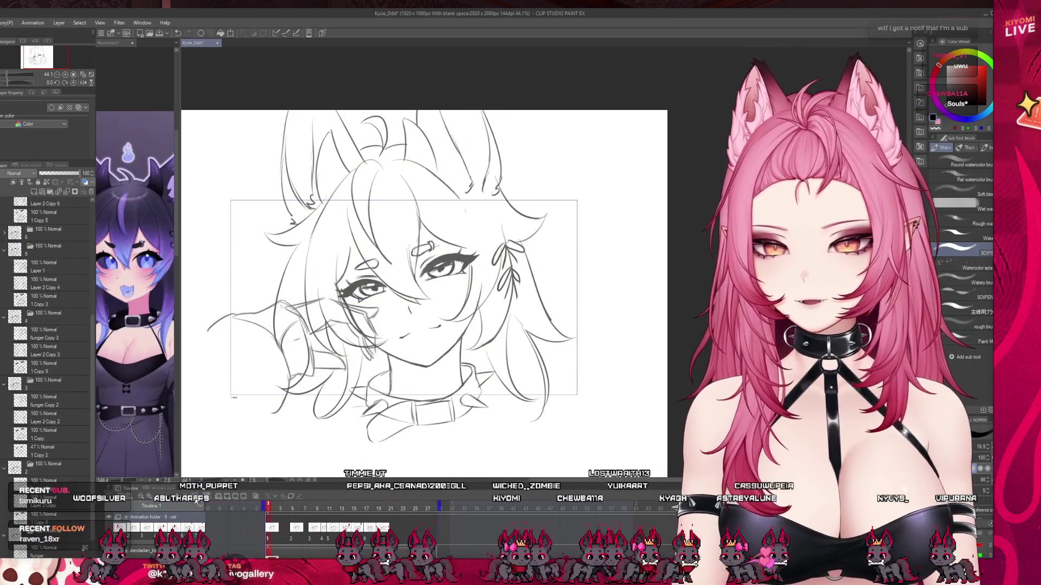
# Play the animation, stop on frame 8, and scrub ahead to the winking cel at frame 13
pyautogui.click(207, 497)
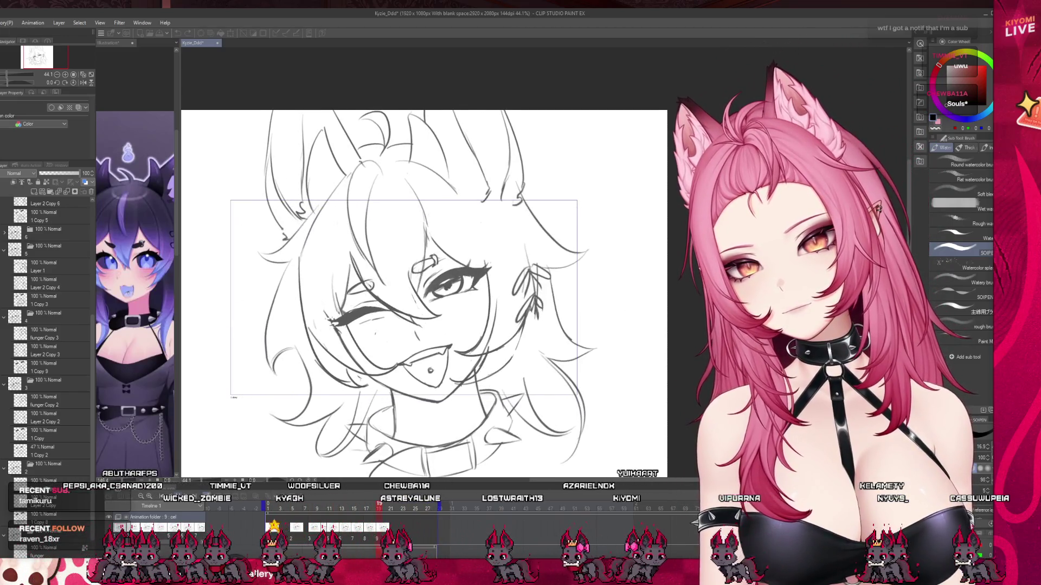
pyautogui.click(313, 507)
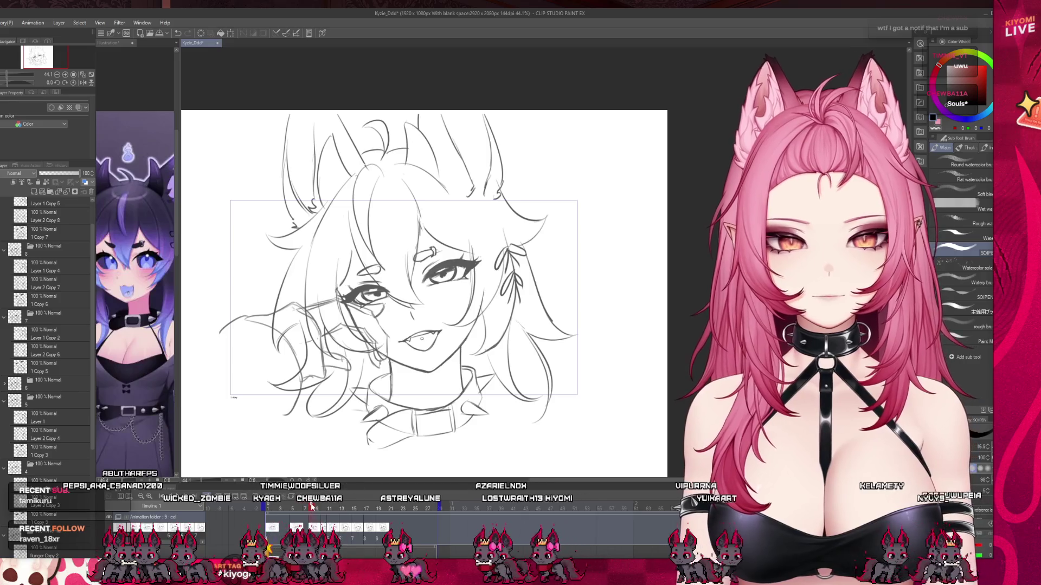
pyautogui.moveTo(323, 509)
pyautogui.mouseDown()
pyautogui.moveTo(345, 511)
pyautogui.moveTo(324, 510)
pyautogui.mouseUp()
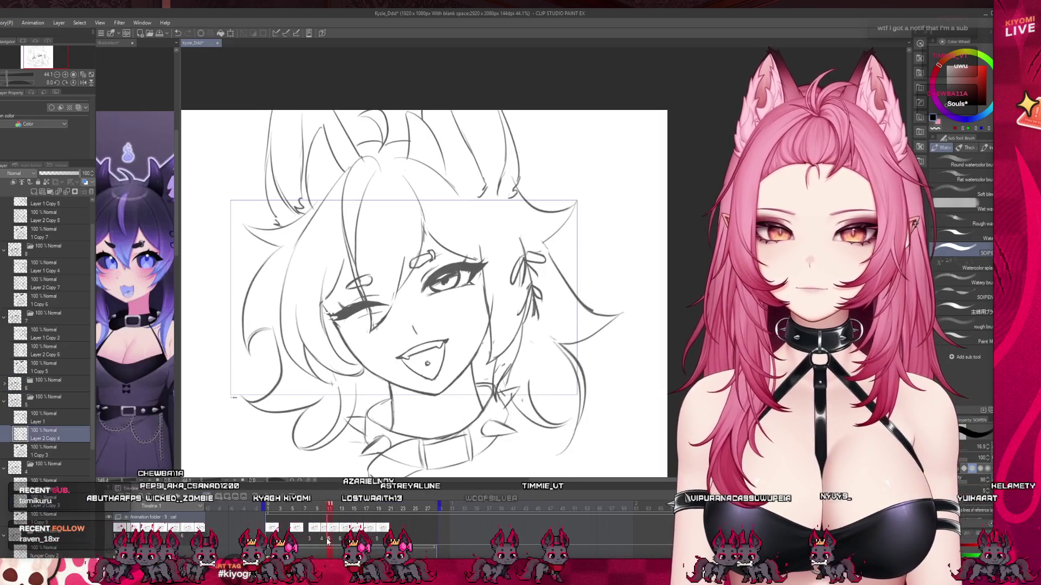
pyautogui.scroll(2, 312, 331)
pyautogui.press('j')
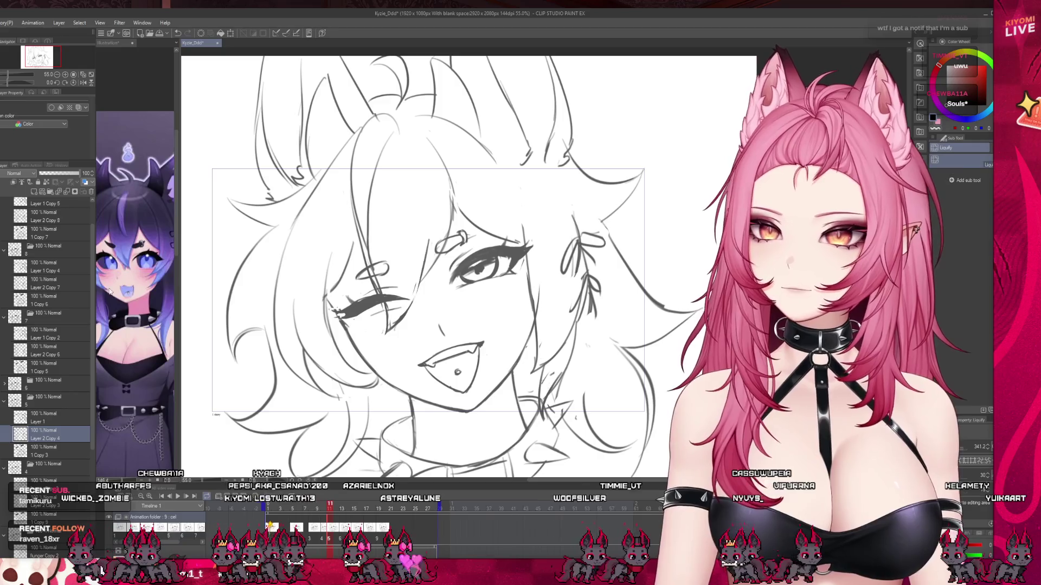
pyautogui.press('o')
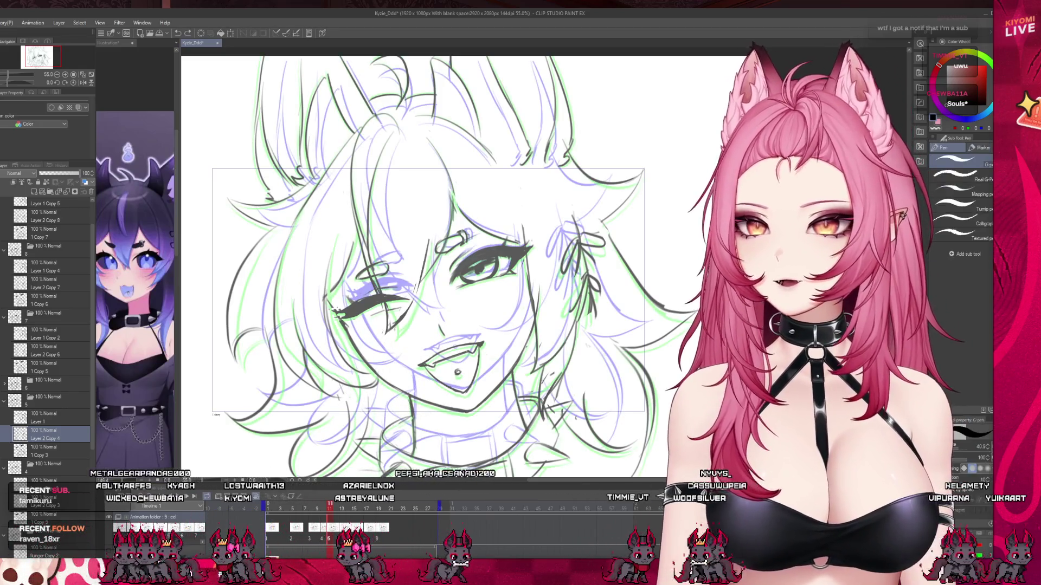
pyautogui.press('b')
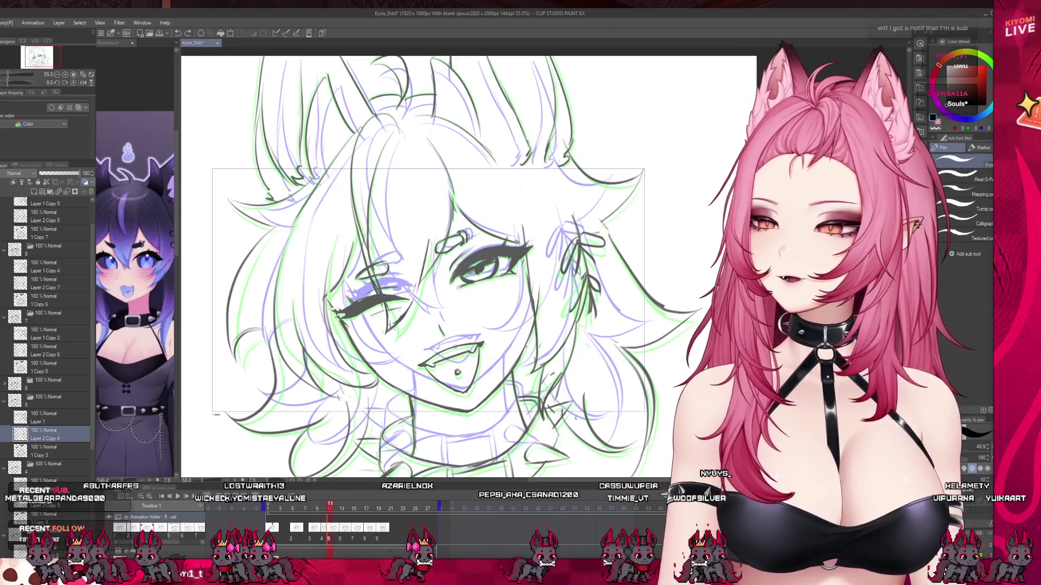
pyautogui.press('p')
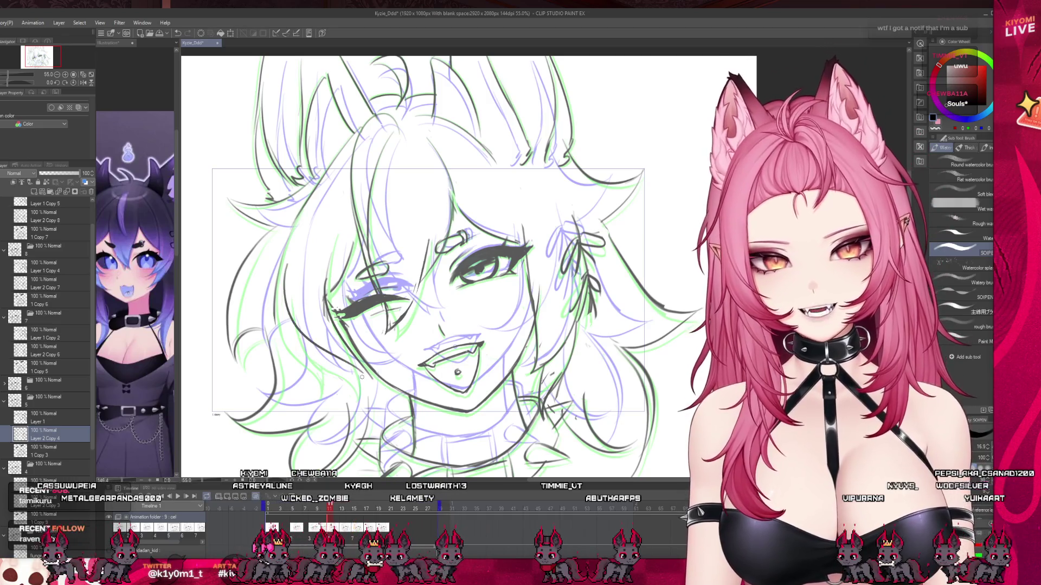
pyautogui.press('p')
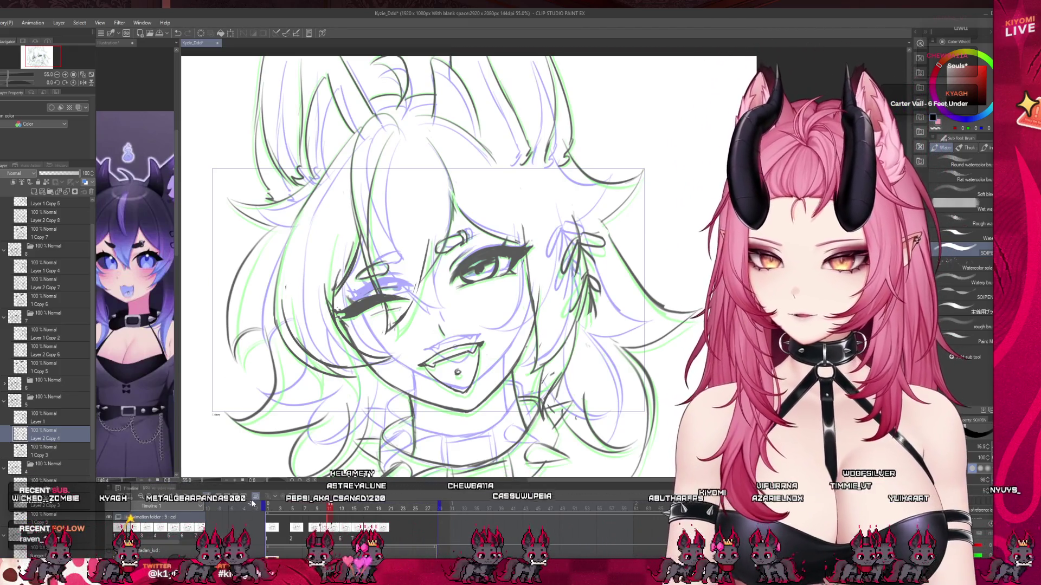
pyautogui.click(255, 497)
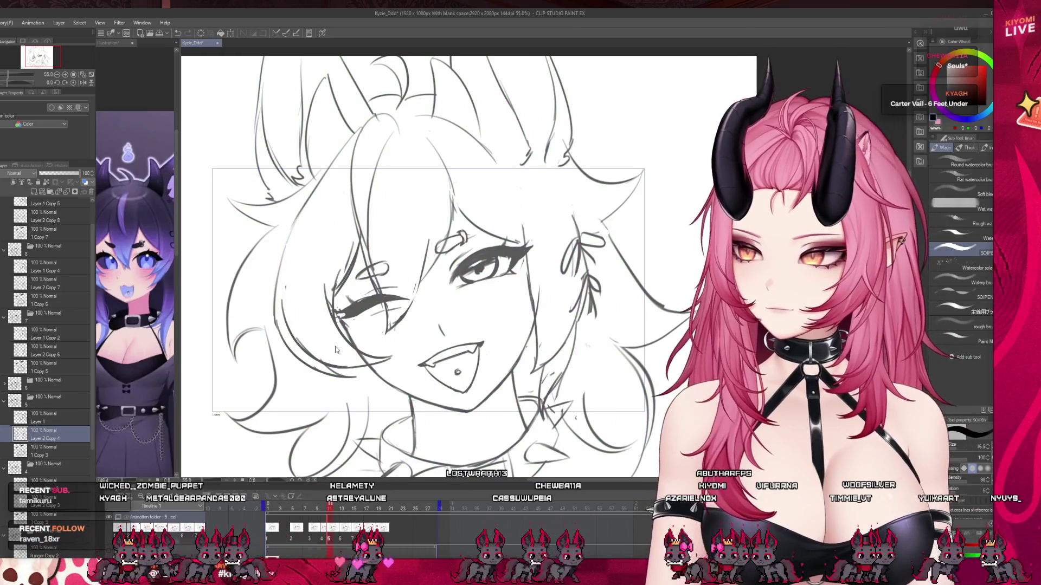
pyautogui.scroll(-3, 374, 347)
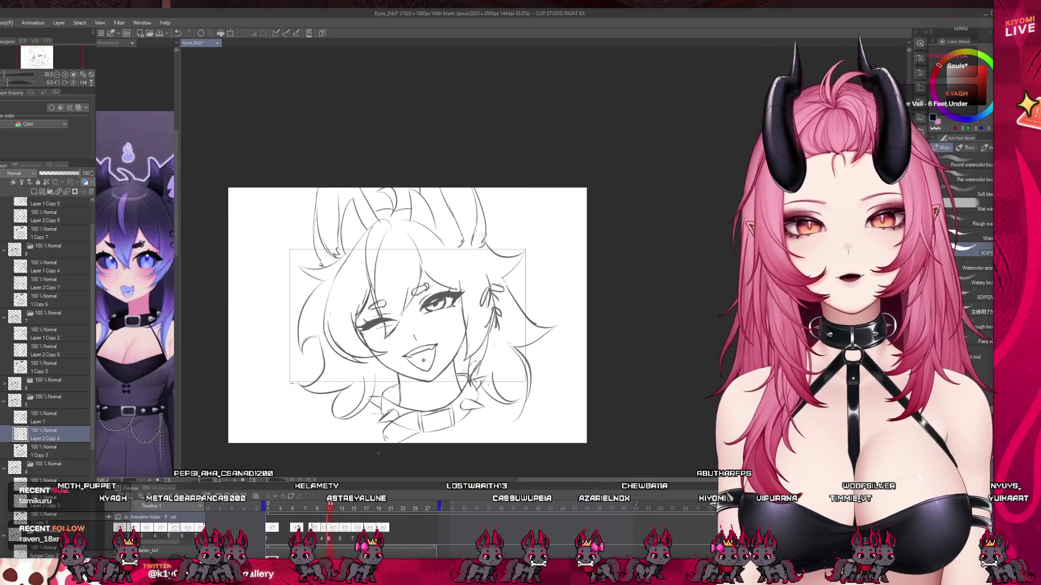
# Play the animation from the current frame and zoom in on the face while it loops
pyautogui.press('space')
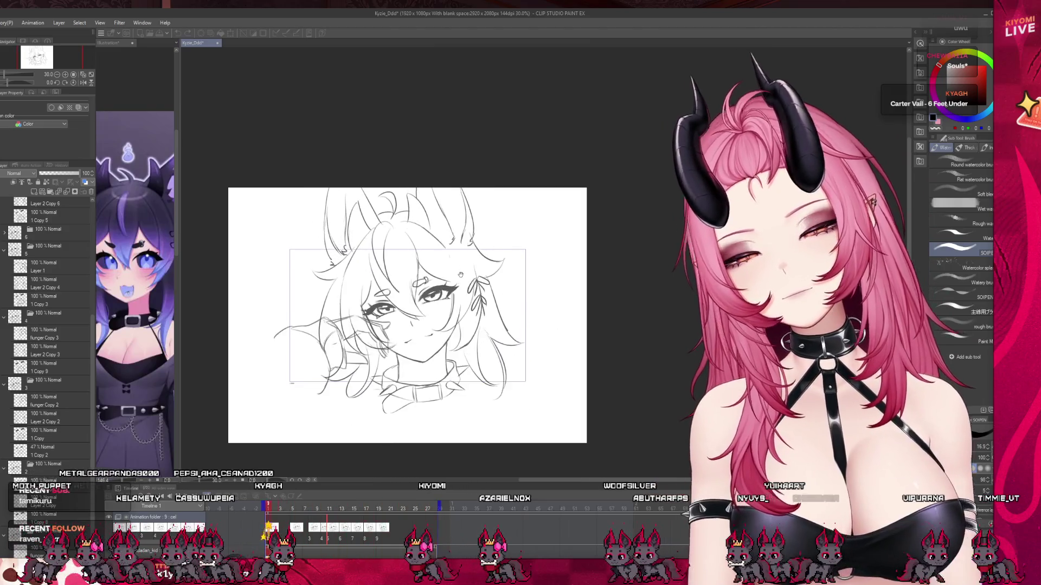
pyautogui.scroll(2, 408, 322)
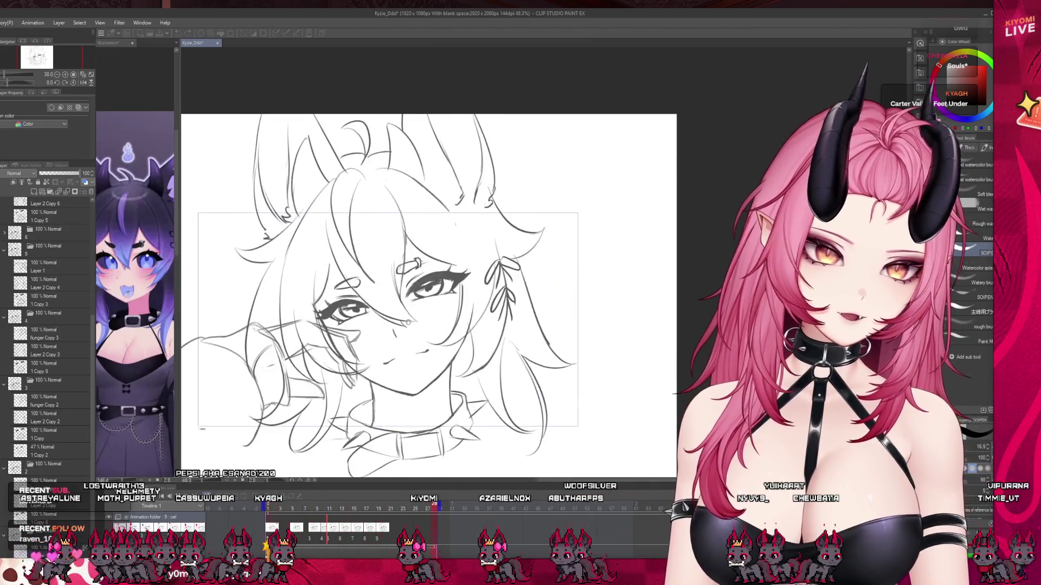
pyautogui.scroll(1, 408, 322)
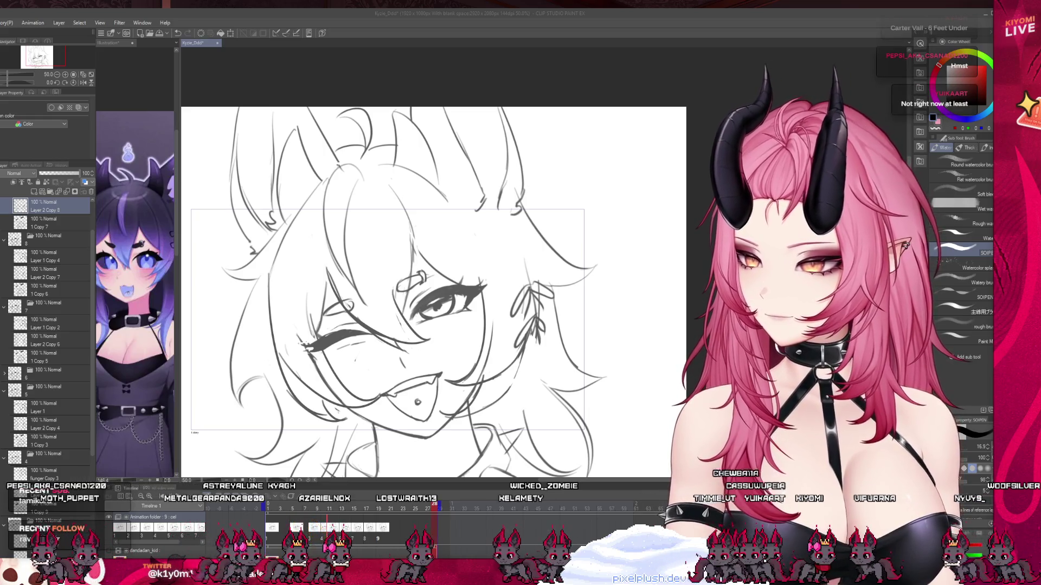
pyautogui.scroll(-3, 434, 293)
pyautogui.scroll(3, 433, 292)
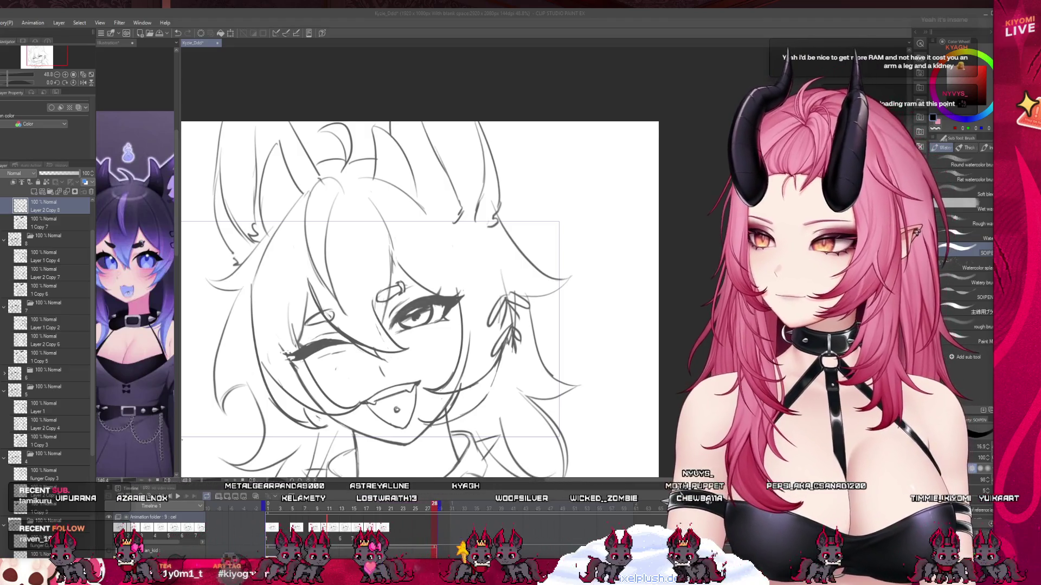
pyautogui.scroll(3, 320, 369)
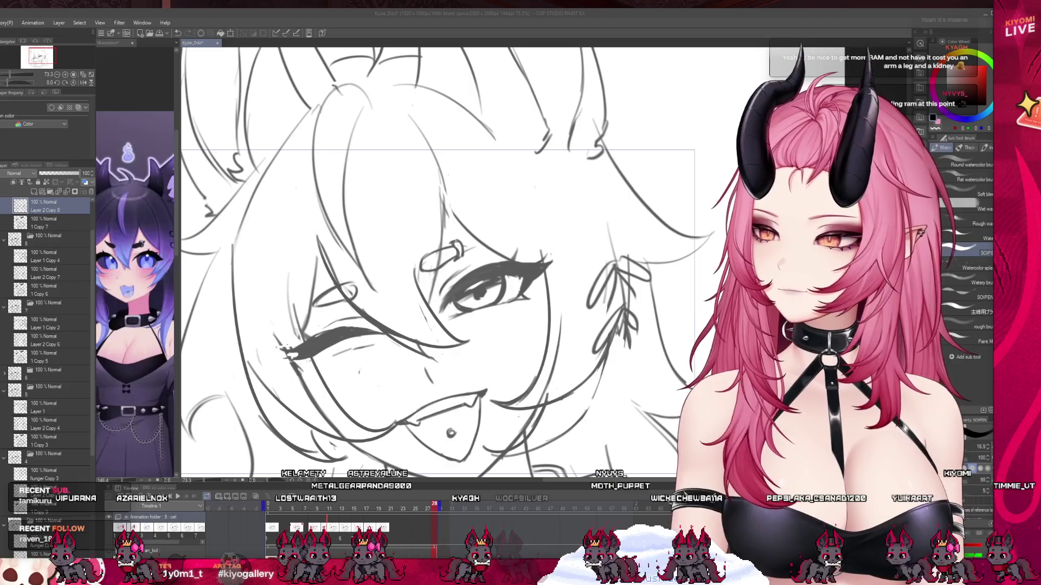
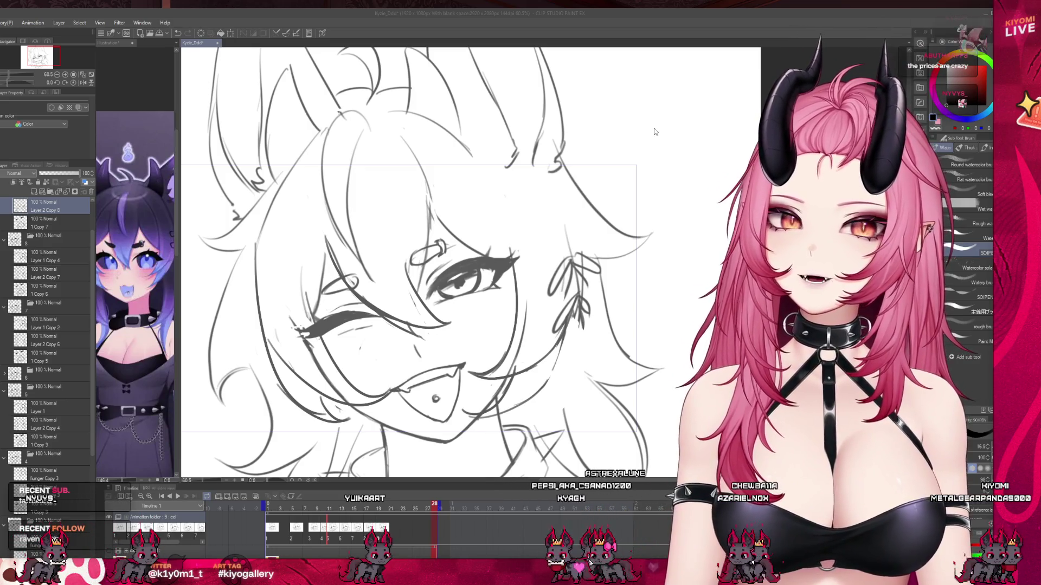
# Zoom in and step through frames 4, 12, 17 and 19 to compare the earring change
pyautogui.scroll(1, 572, 367)
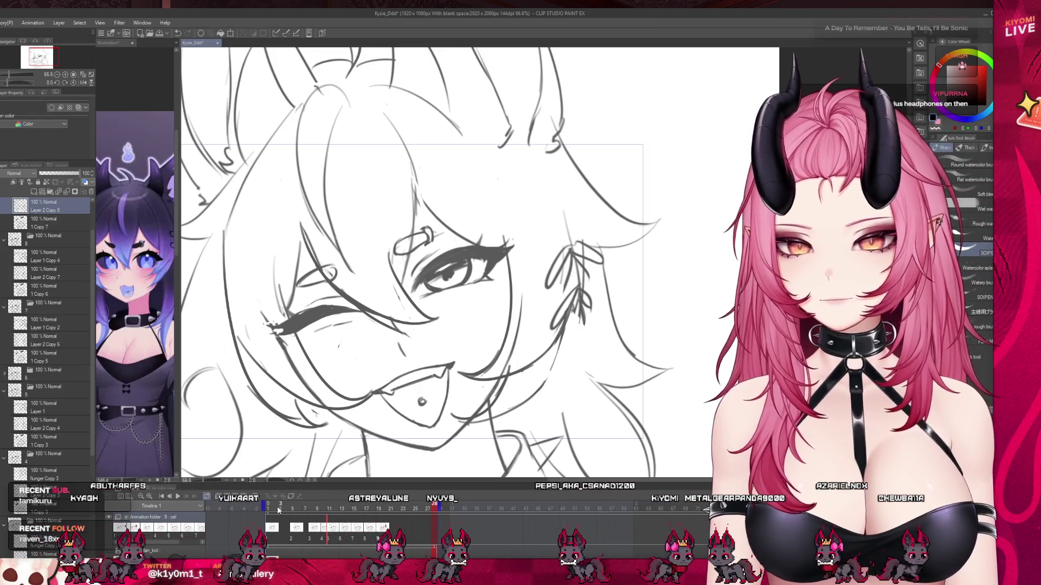
pyautogui.click(288, 508)
pyautogui.moveTo(296, 510); pyautogui.dragTo(393, 520)
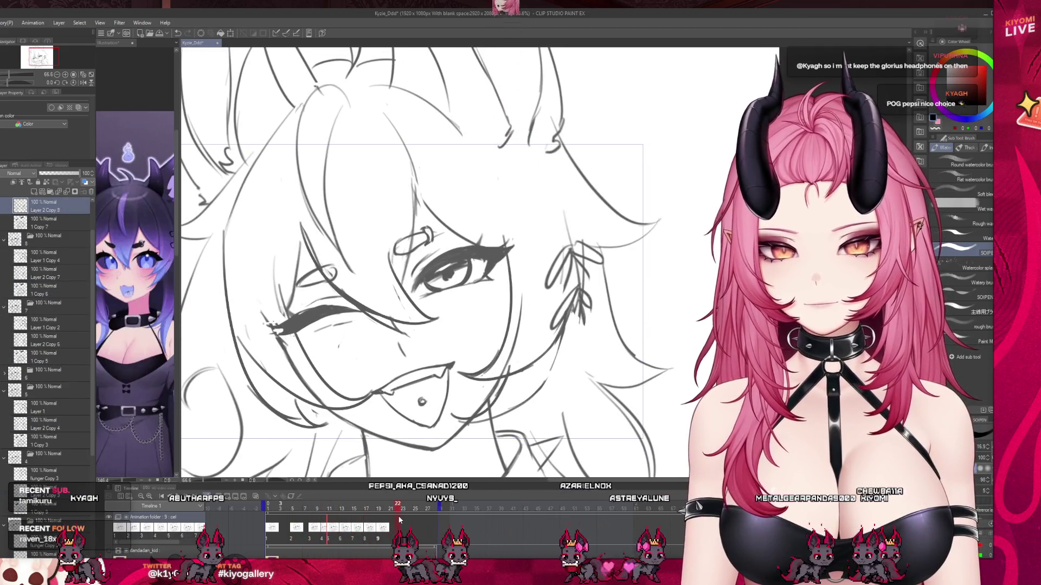
pyautogui.click(368, 525)
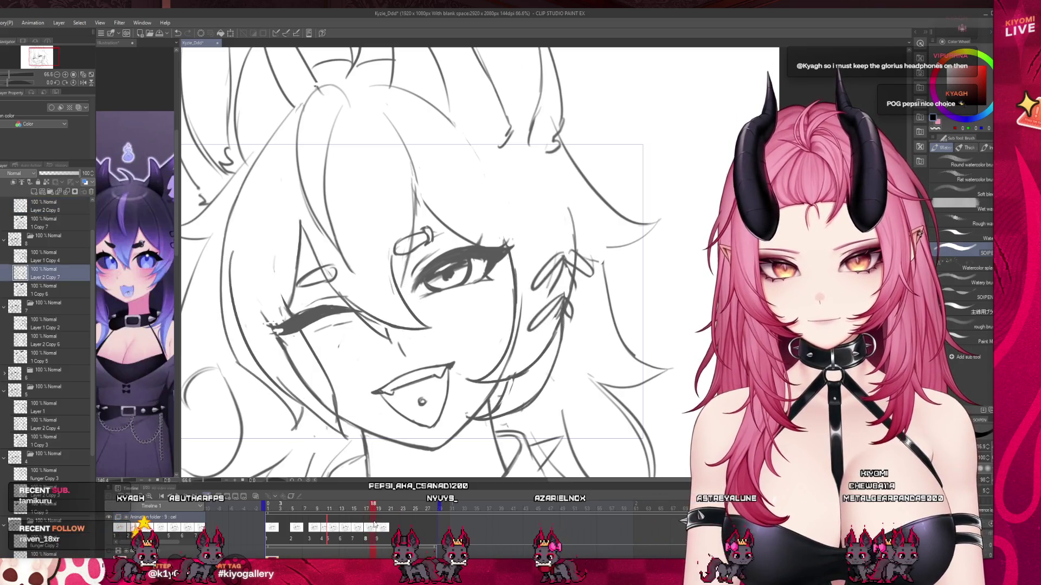
pyautogui.click(378, 525)
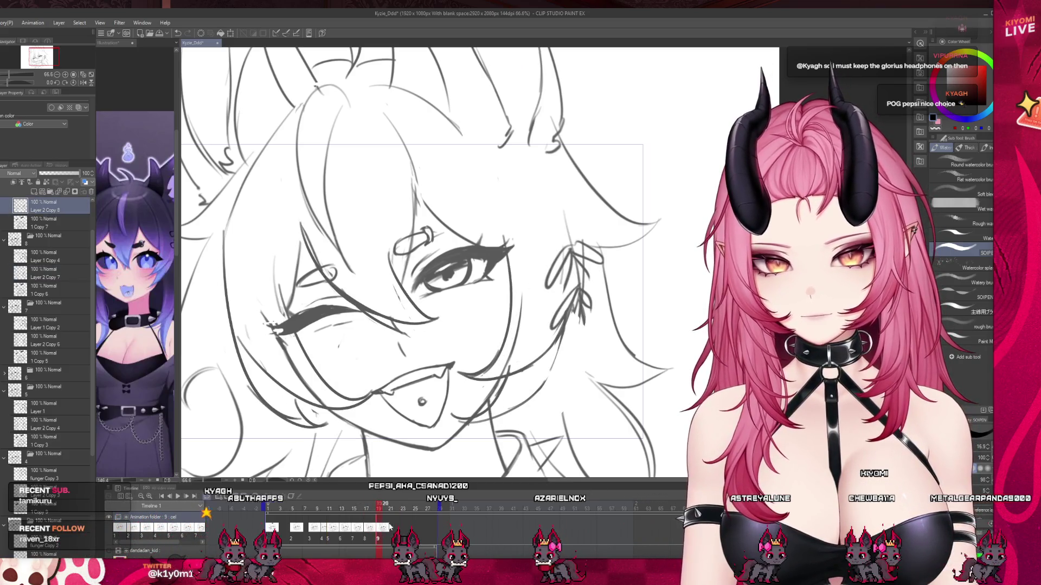
pyautogui.scroll(2, 54, 280)
# Liquify the face lines against the onion-skin frames, then return to the watercolour brush with onion skin off
pyautogui.press('j')
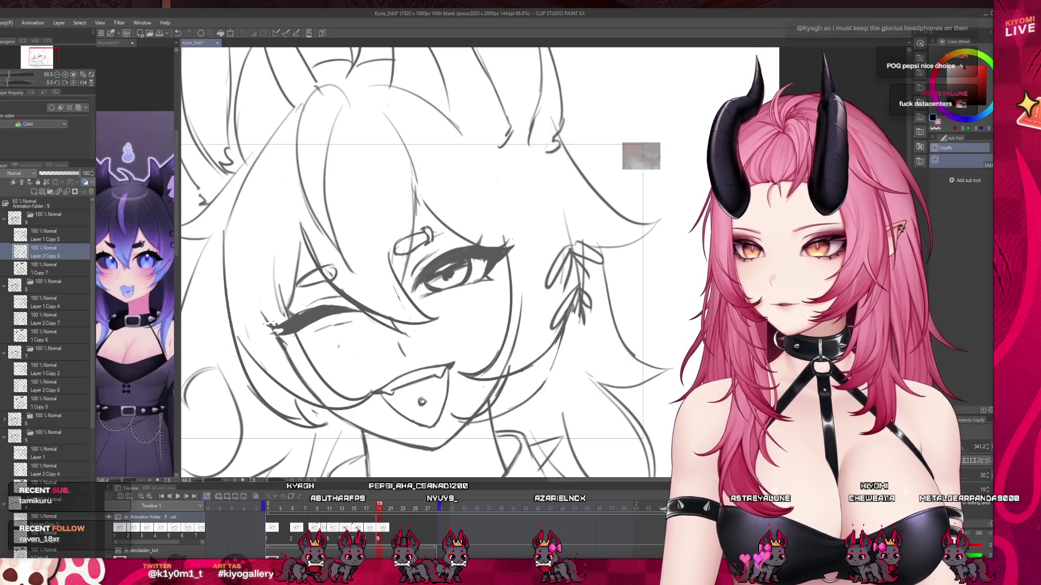
pyautogui.click(280, 495)
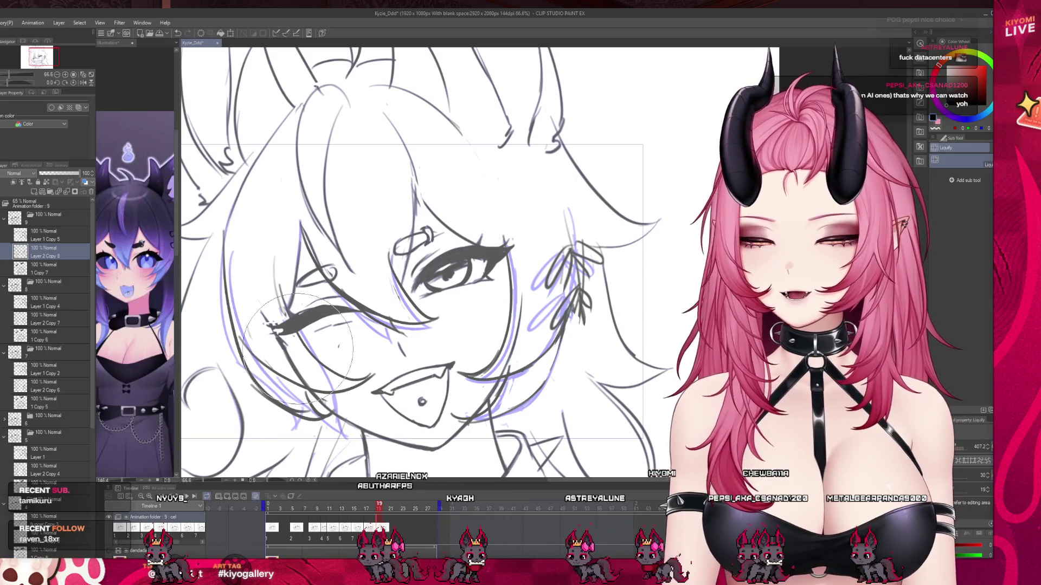
pyautogui.press('b')
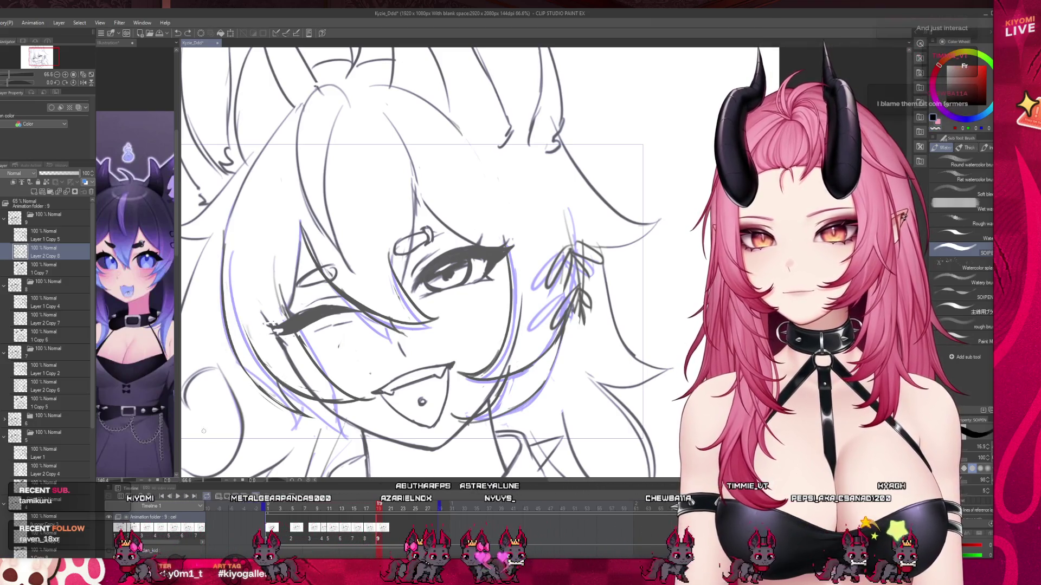
pyautogui.click(293, 511)
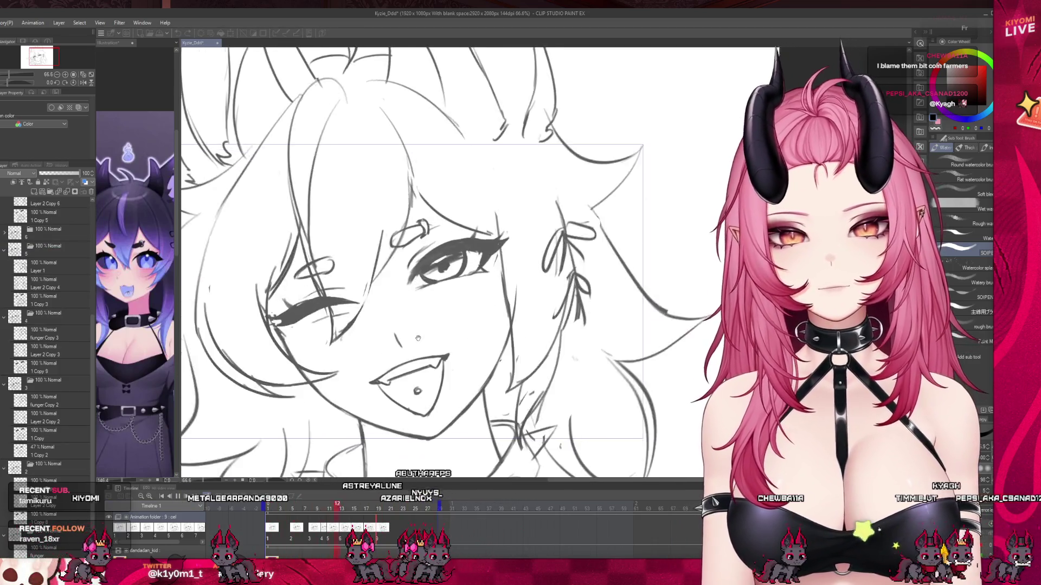
# Stop playback on frame 2, advance one frame, and select the funger Copy layer
pyautogui.scroll(-3, 418, 338)
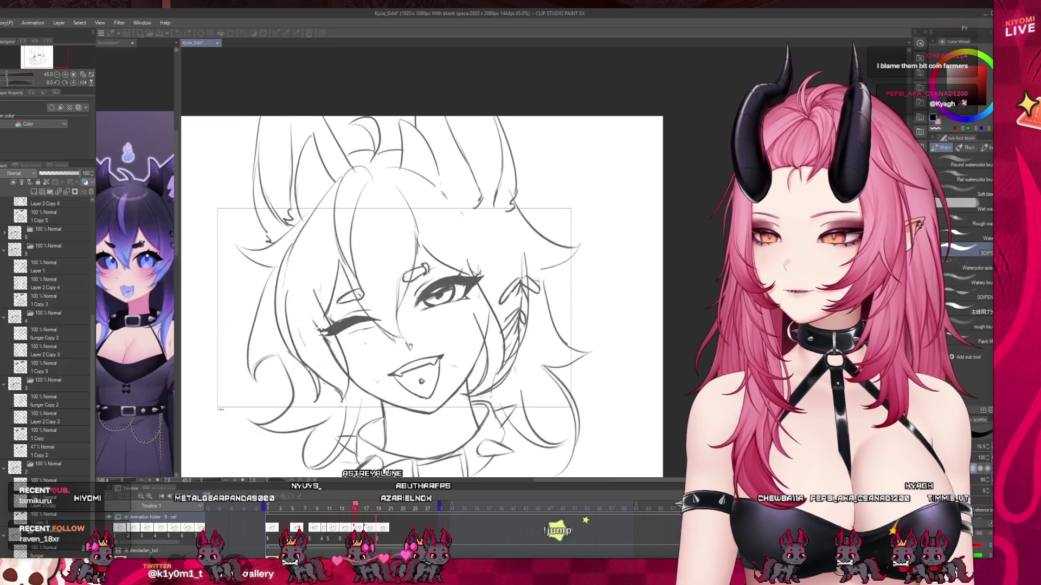
pyautogui.click(273, 506)
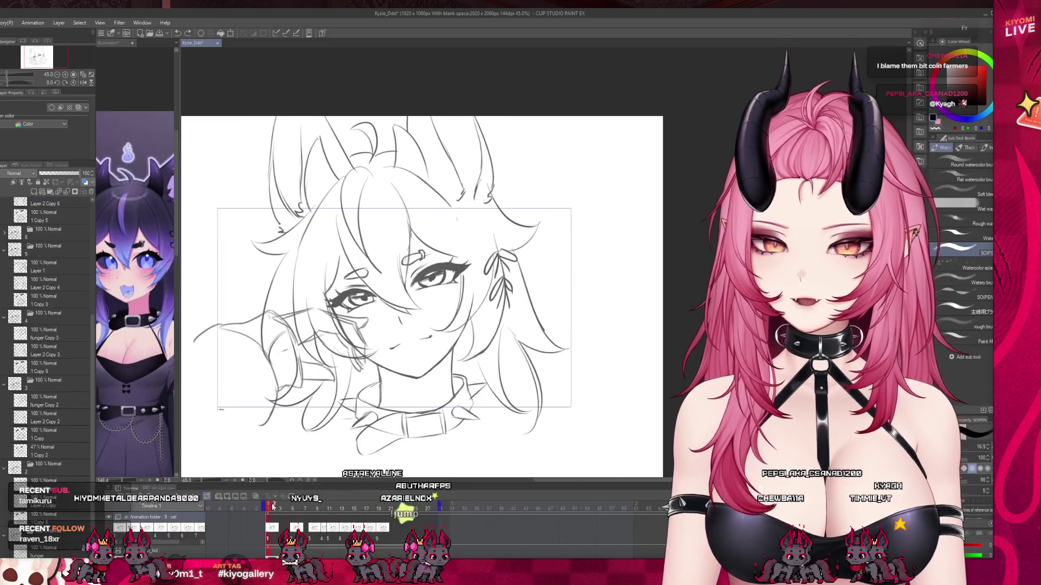
pyautogui.scroll(-1, 148, 364)
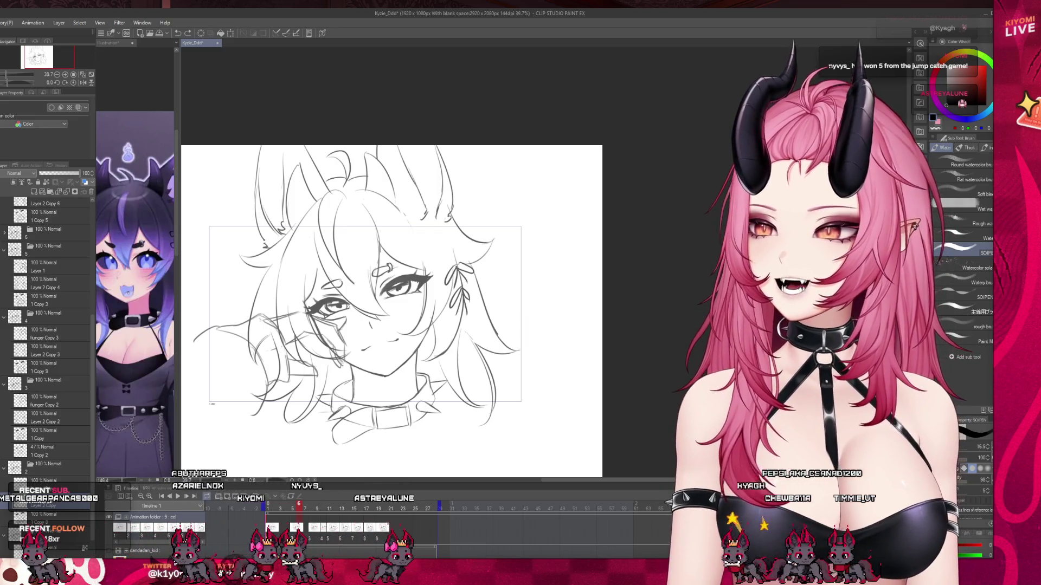
pyautogui.scroll(2, 360, 282)
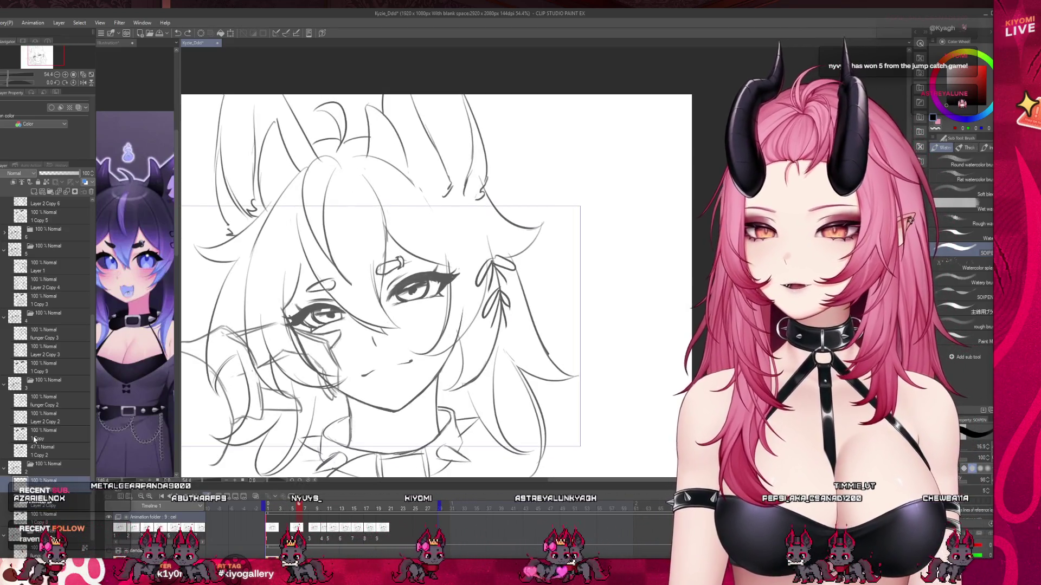
pyautogui.press('Right')
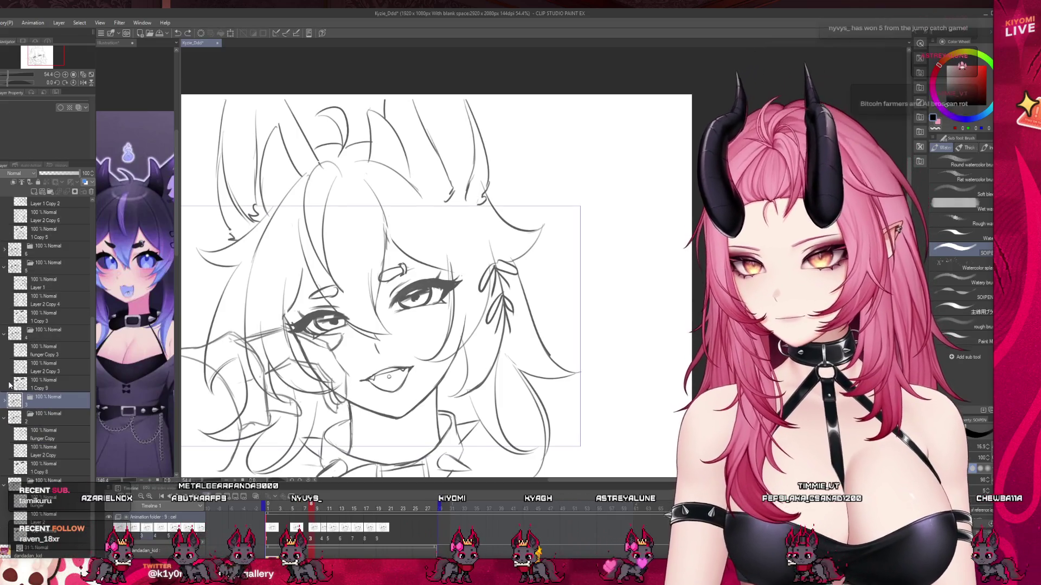
pyautogui.click(67, 431)
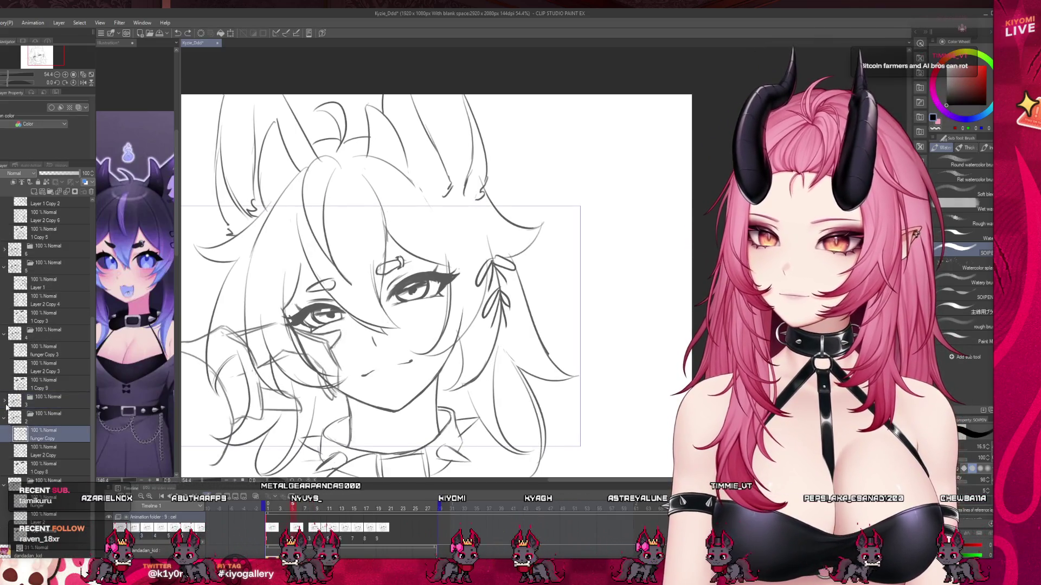
# Run forward to frame 20, jump back to frame 14, and zoom the canvas out
pyautogui.press('Right')
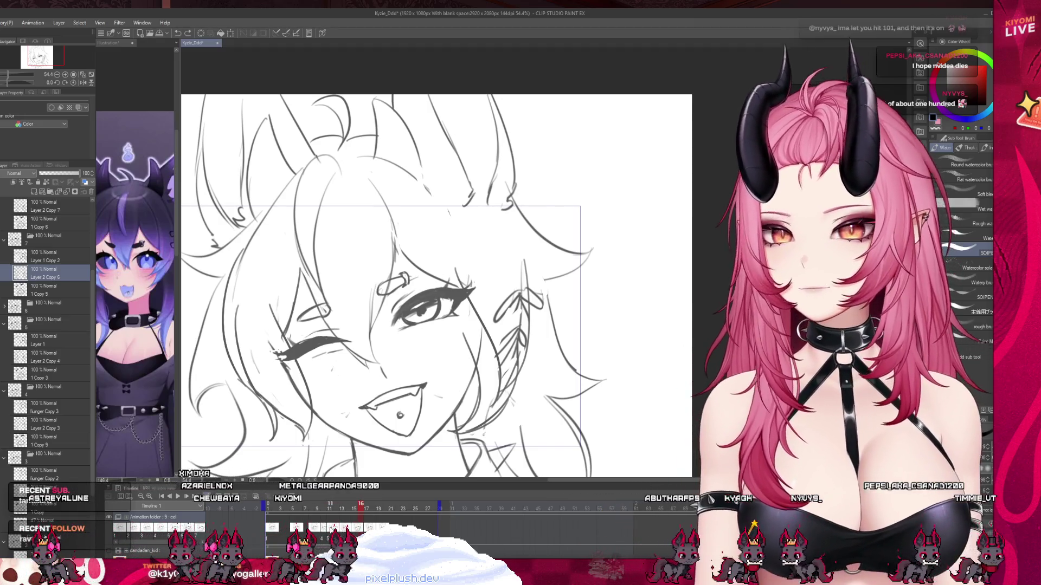
pyautogui.moveTo(341, 506); pyautogui.dragTo(388, 500)
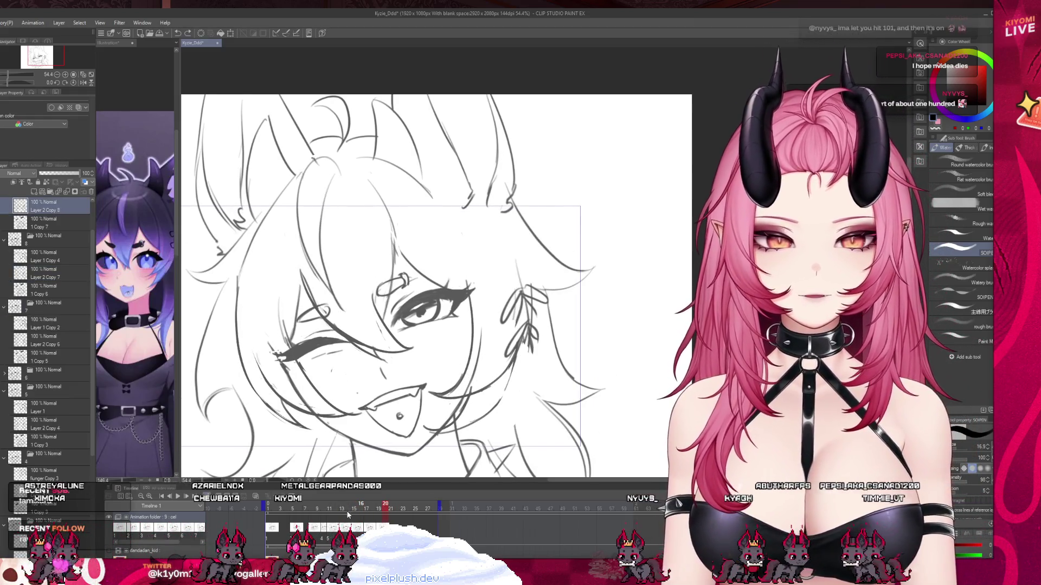
pyautogui.click(348, 514)
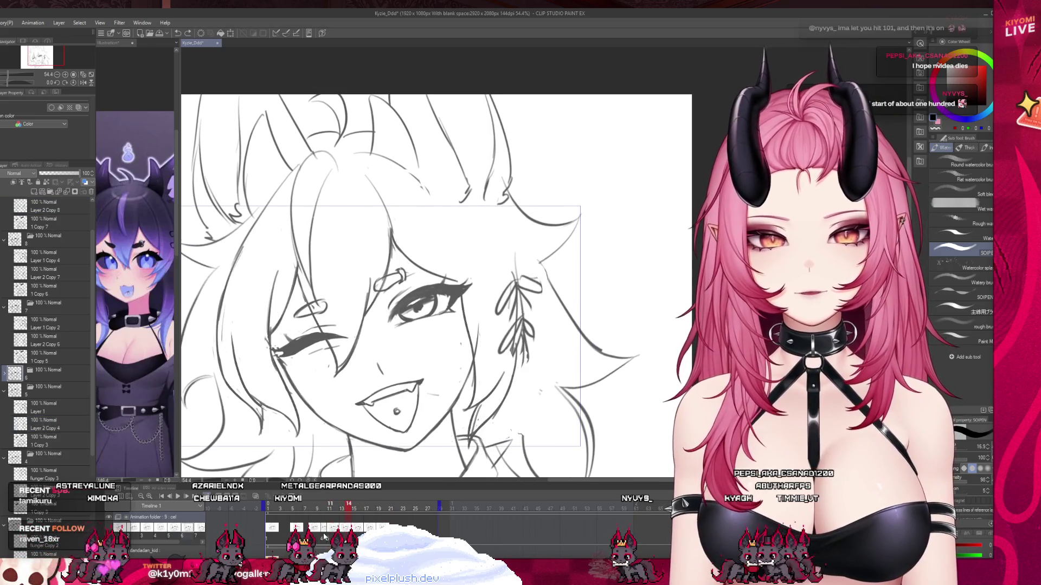
pyautogui.hotkey('ctrl', '-')
pyautogui.press('Left')
pyautogui.press('Left')
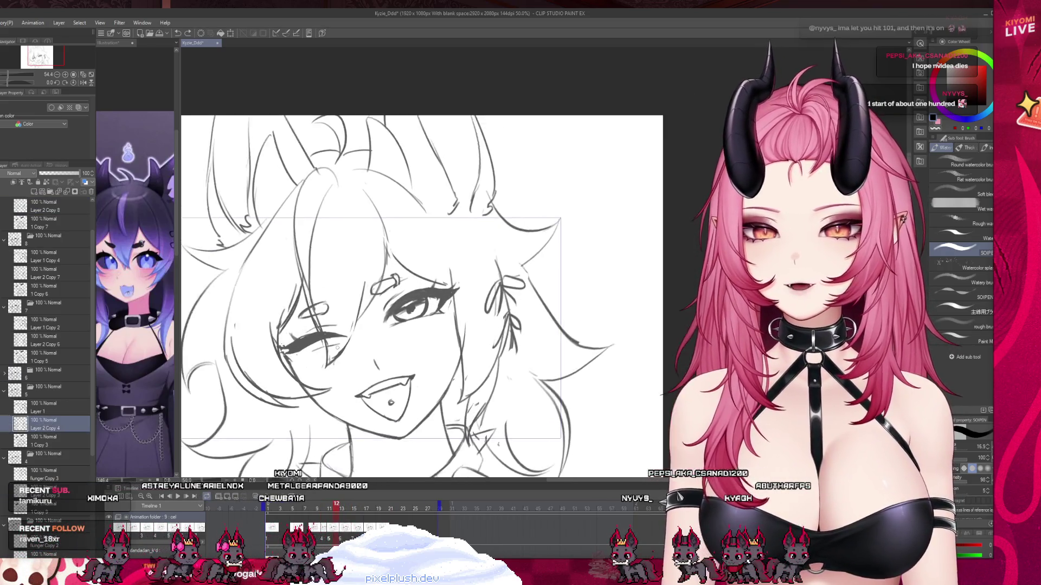
pyautogui.hotkey('ctrl', '-')
# Switch from the pen to the soft pencil brush and turn onion skin back on
pyautogui.press('p')
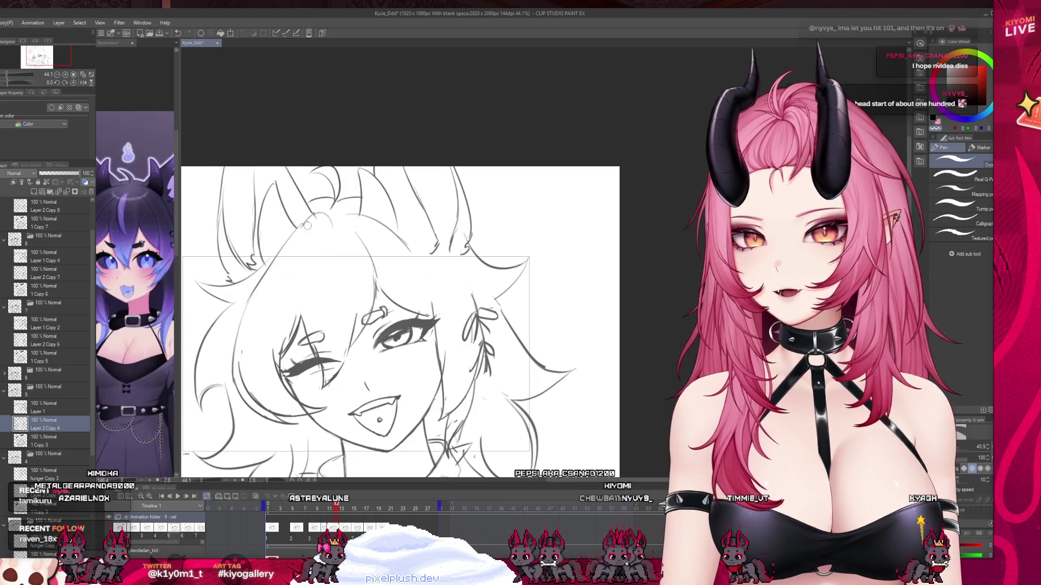
pyautogui.press('b')
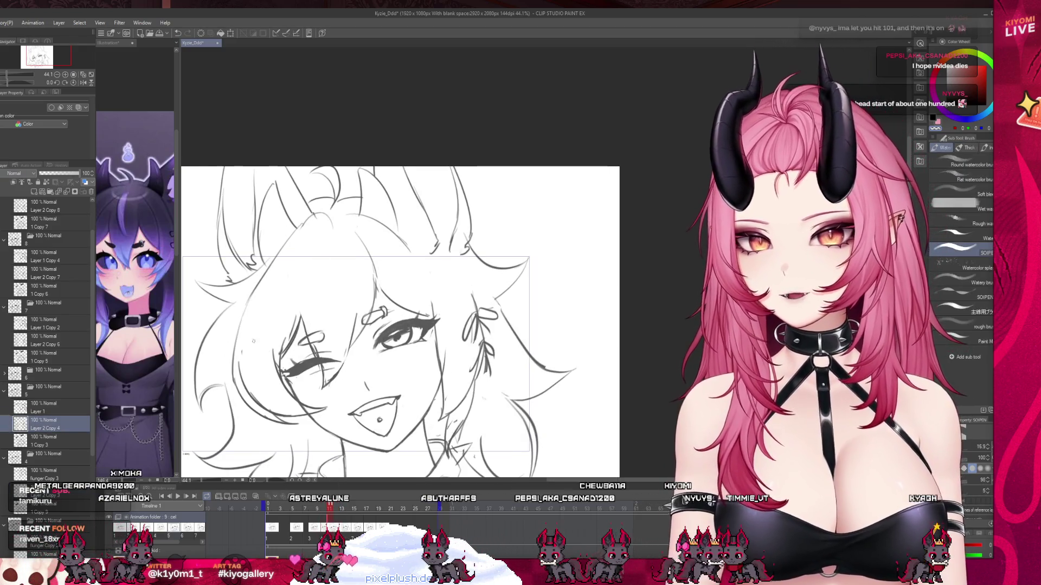
pyautogui.click(255, 497)
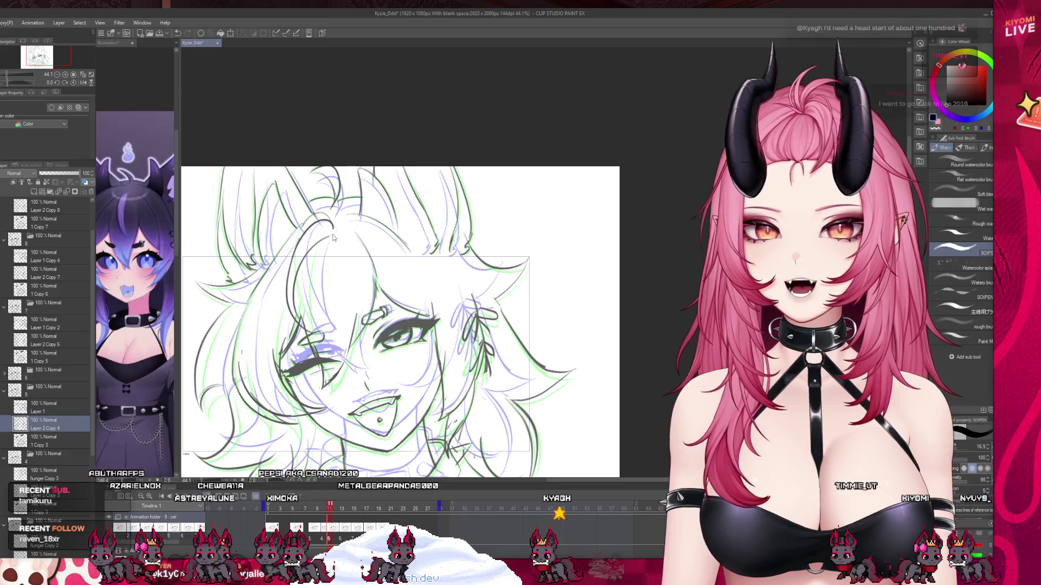
# Scrub the neighbouring frames, try the pen, then advance to the next frame
pyautogui.moveTo(325, 510); pyautogui.dragTo(343, 509)
pyautogui.press('p')
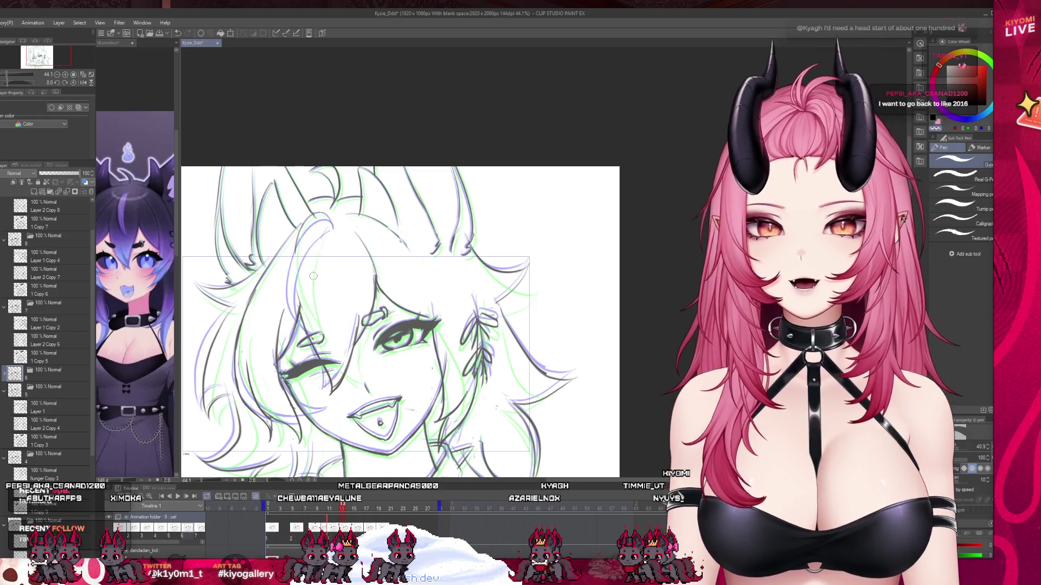
pyautogui.press('b')
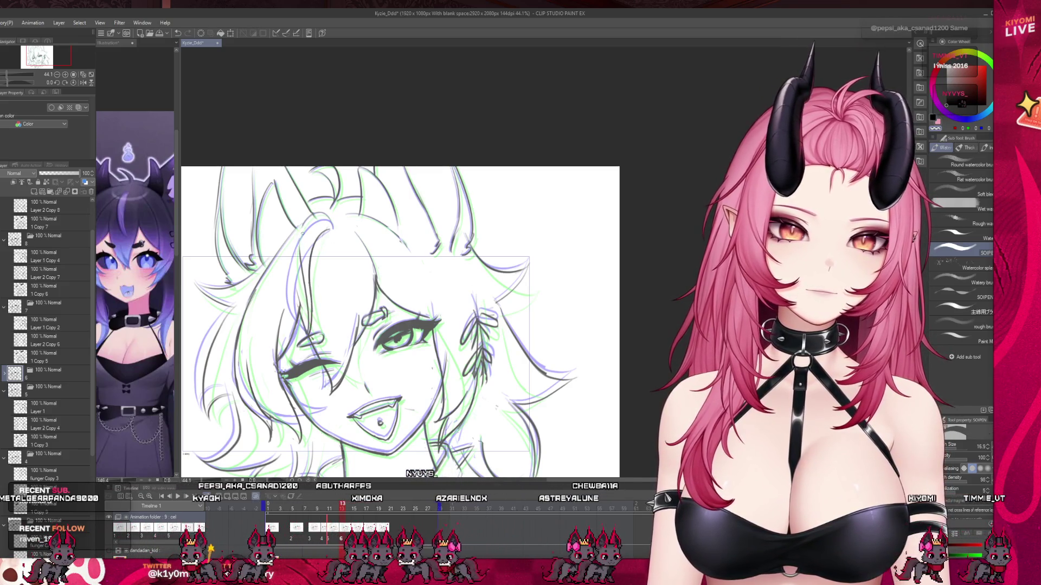
pyautogui.press('Right')
pyautogui.press('Right')
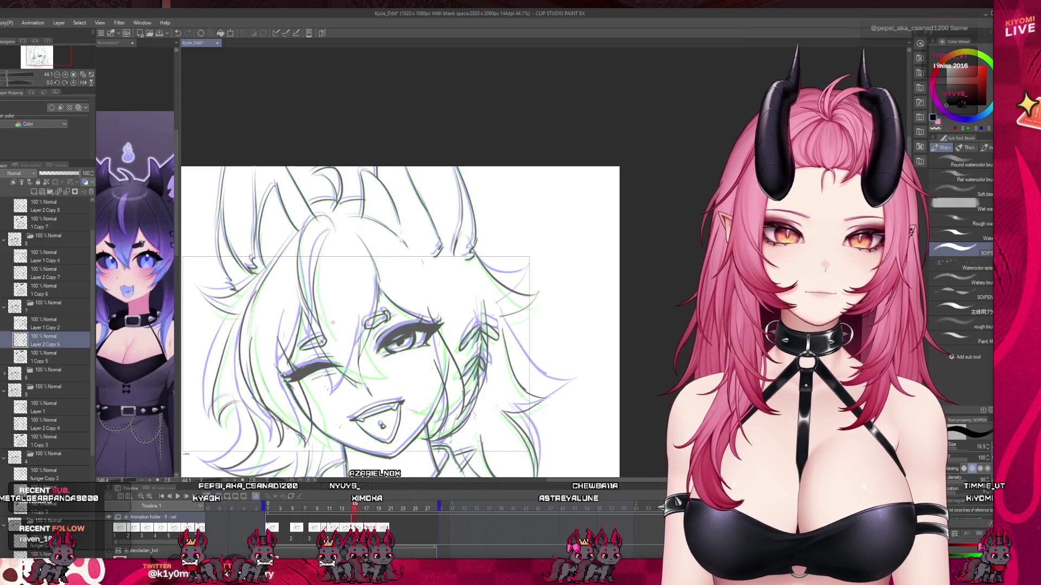
# Return to the soft pencil brush, draw a vertical hair strand, and undo it
pyautogui.press('p')
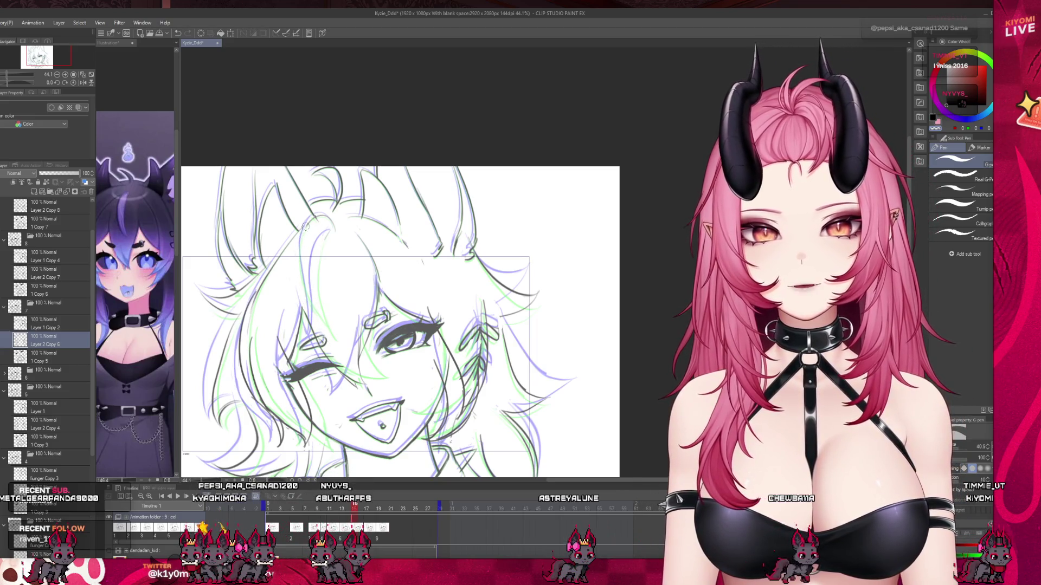
pyautogui.press('b')
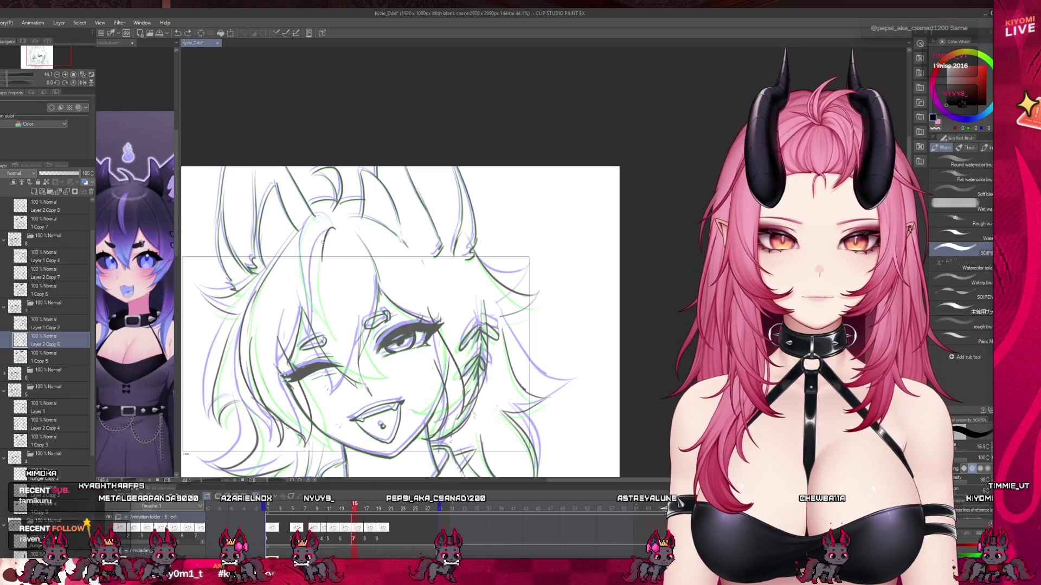
pyautogui.moveTo(325, 230); pyautogui.dragTo(325, 293)
pyautogui.hotkey('ctrl', 'z')
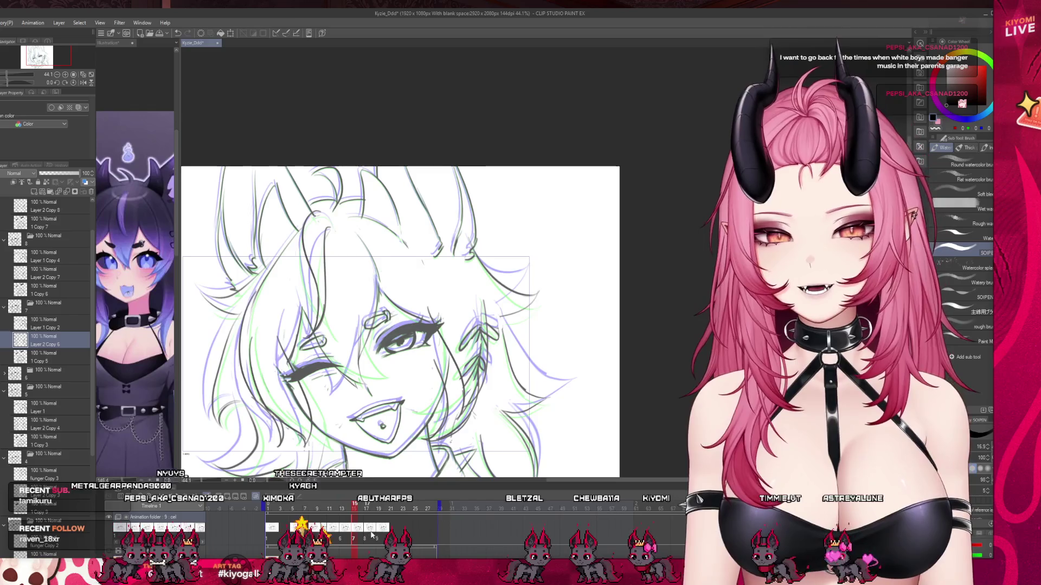
# On frame 17, redraw the vertical hair strand several times until it extends further down
pyautogui.click(368, 509)
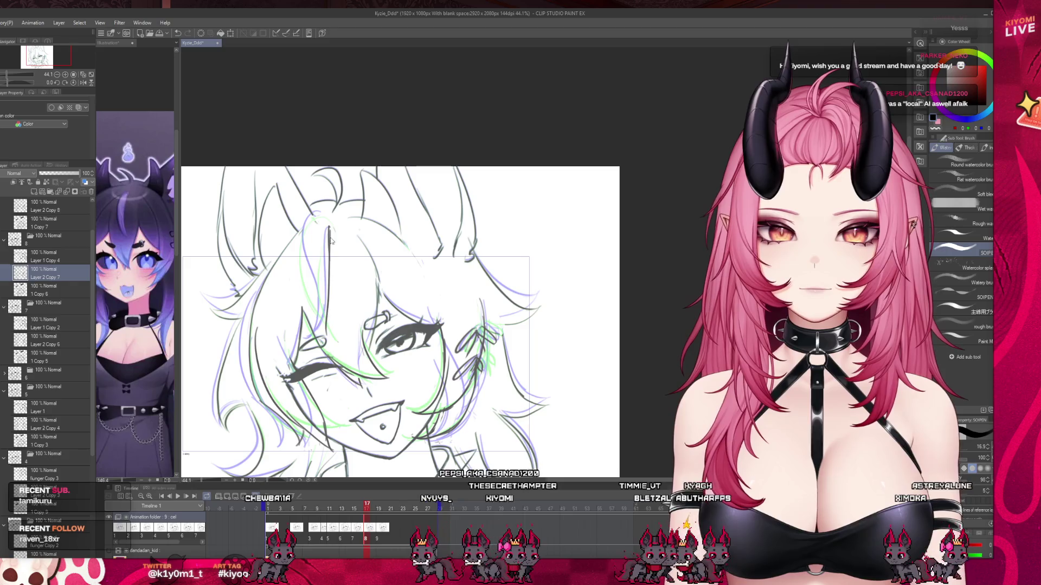
pyautogui.hotkey('ctrl', 'z')
pyautogui.moveTo(328, 228); pyautogui.dragTo(330, 267)
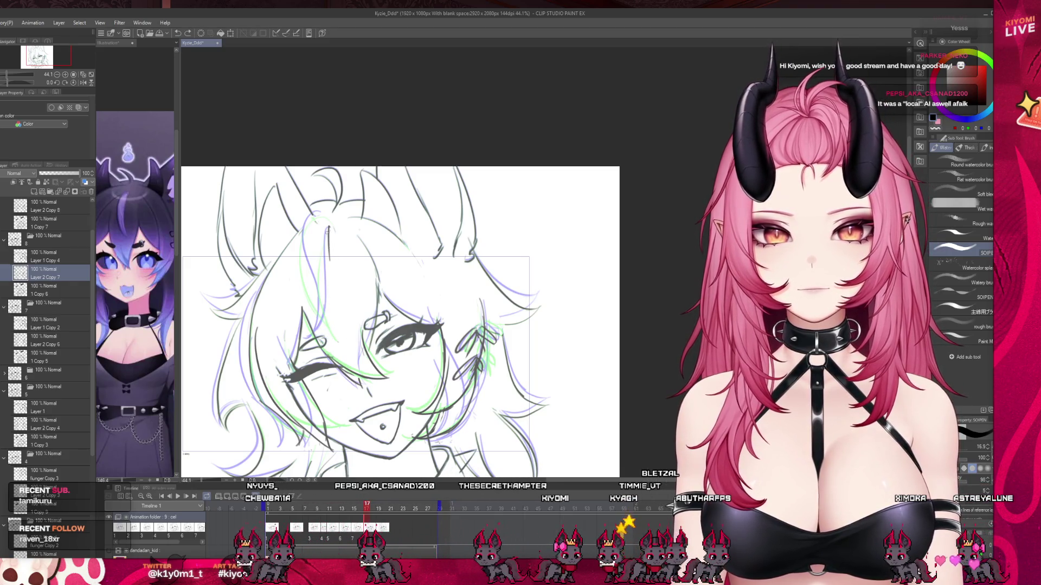
pyautogui.moveTo(328, 230); pyautogui.dragTo(333, 320)
pyautogui.hotkey('ctrl', 'z')
pyautogui.moveTo(322, 222); pyautogui.dragTo(328, 296)
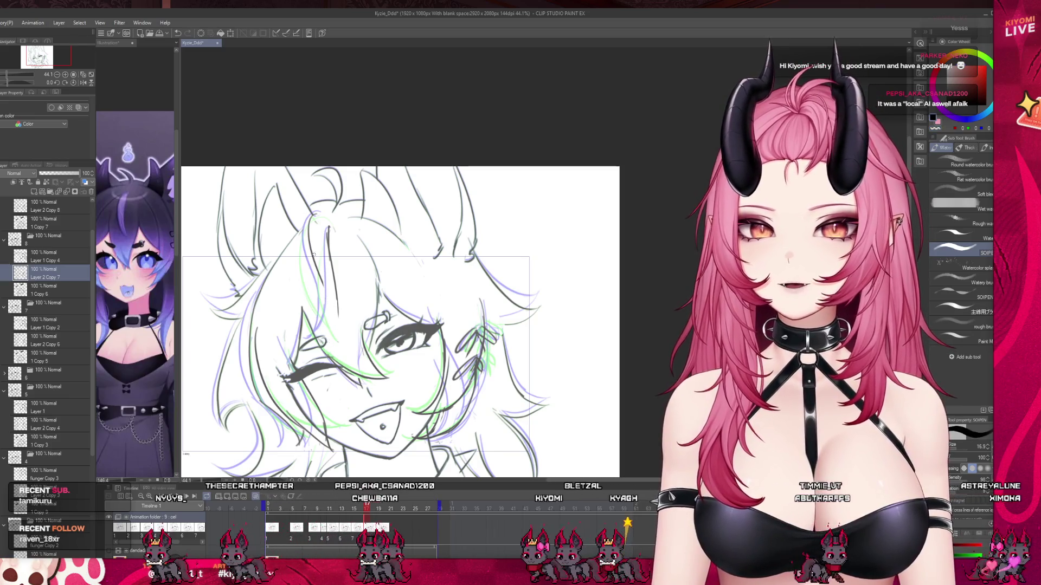
pyautogui.moveTo(327, 230); pyautogui.dragTo(336, 313)
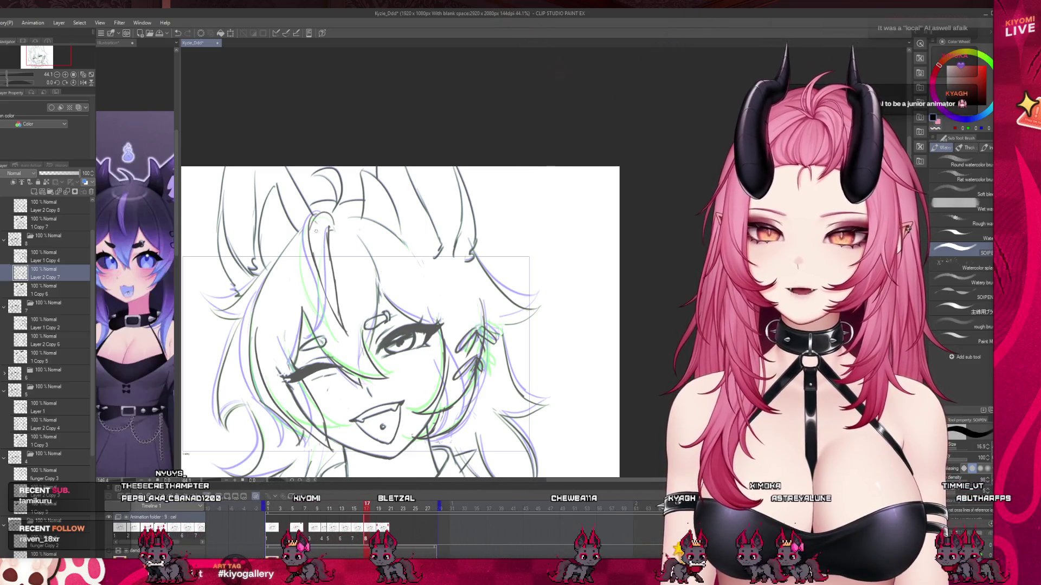
pyautogui.scroll(2, 425, 308)
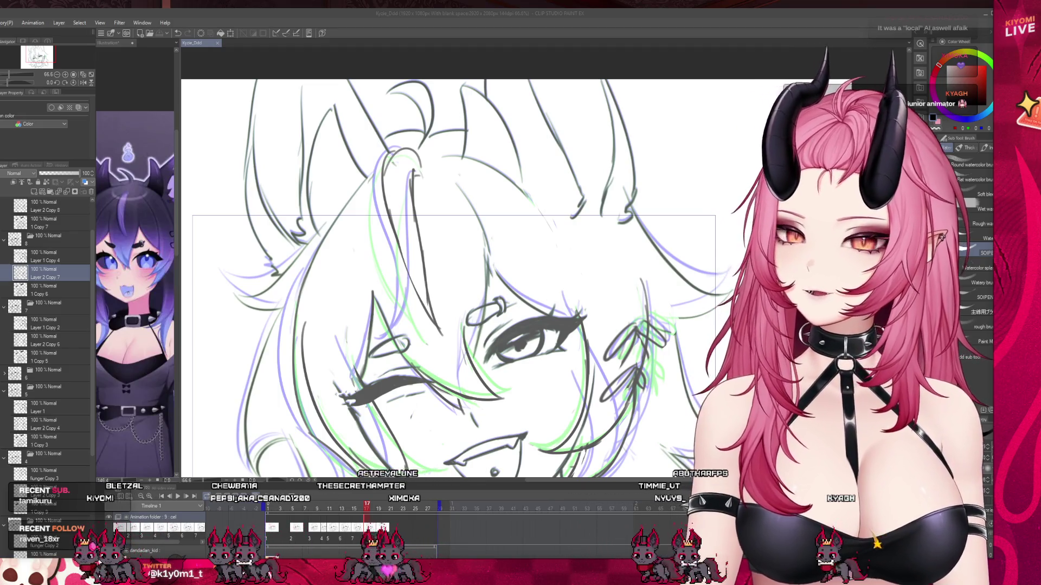
# Compare frames 17 and 19, staying on 19, and return to the soft pencil brush
pyautogui.scroll(-1, 450, 304)
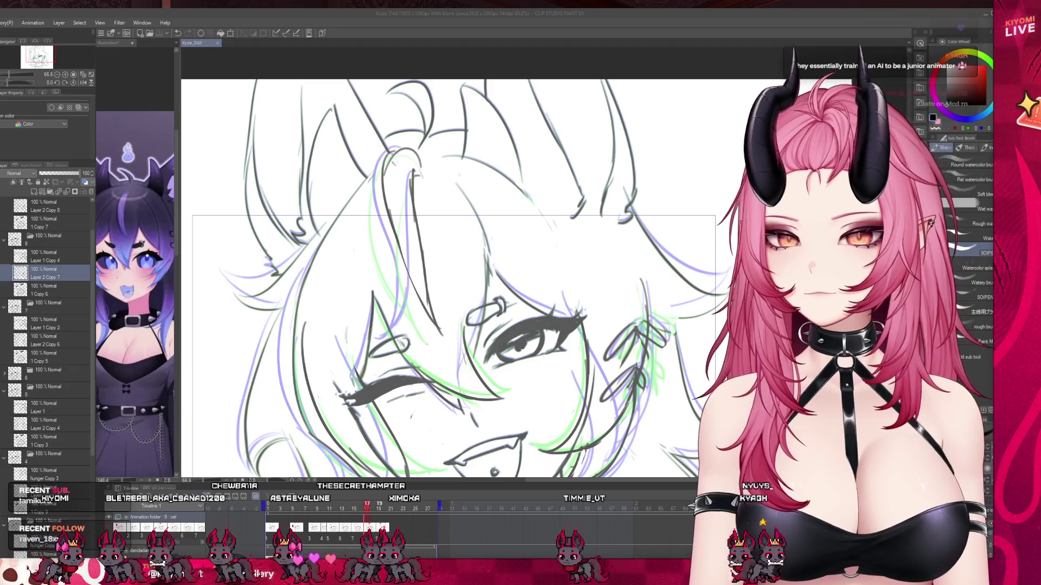
pyautogui.press('Right')
pyautogui.press('Right')
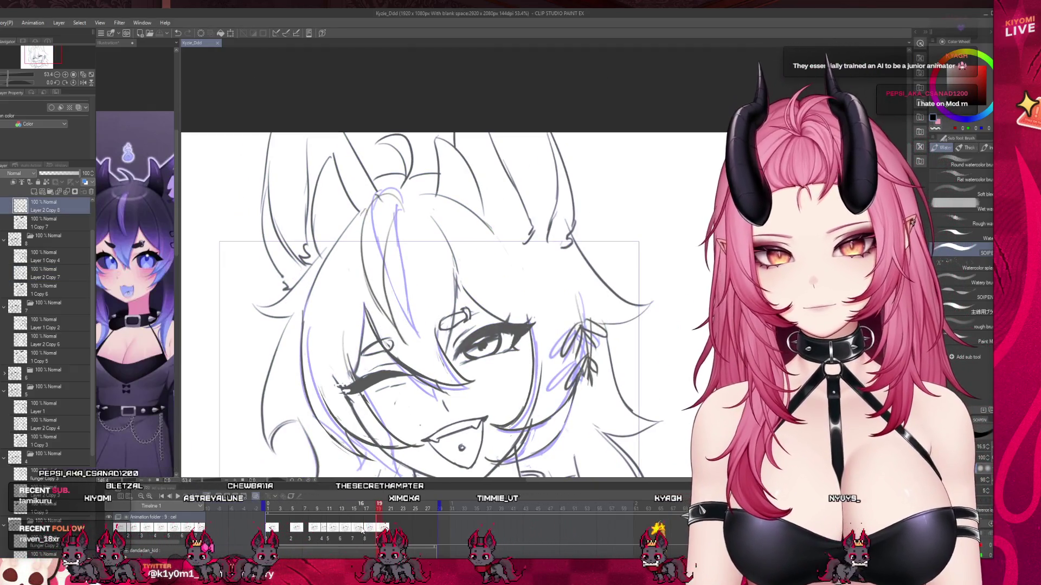
pyautogui.press('Left')
pyautogui.press('Left')
pyautogui.press('Right')
pyautogui.press('Right')
pyautogui.press('p')
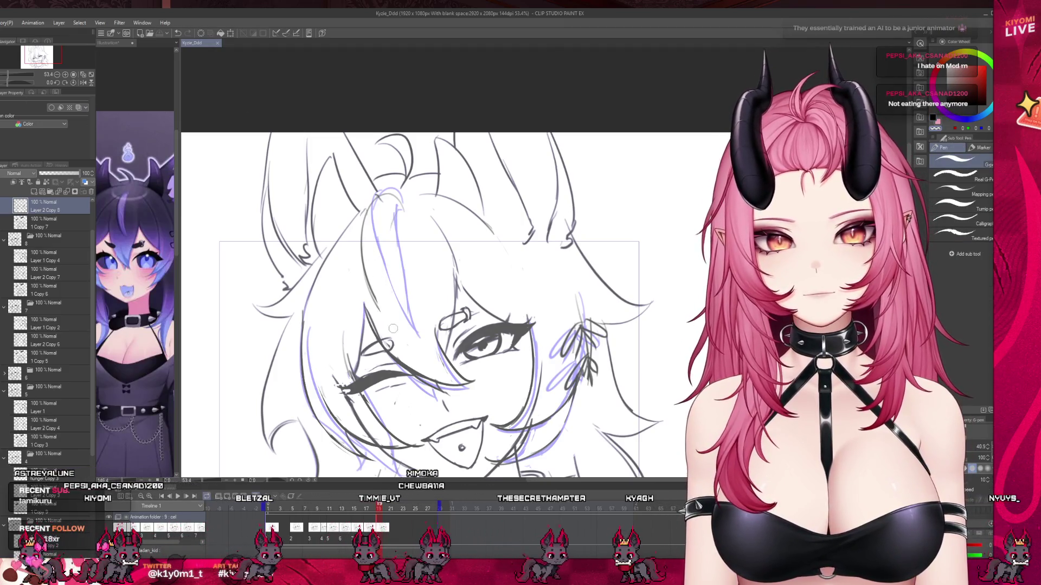
pyautogui.press('b')
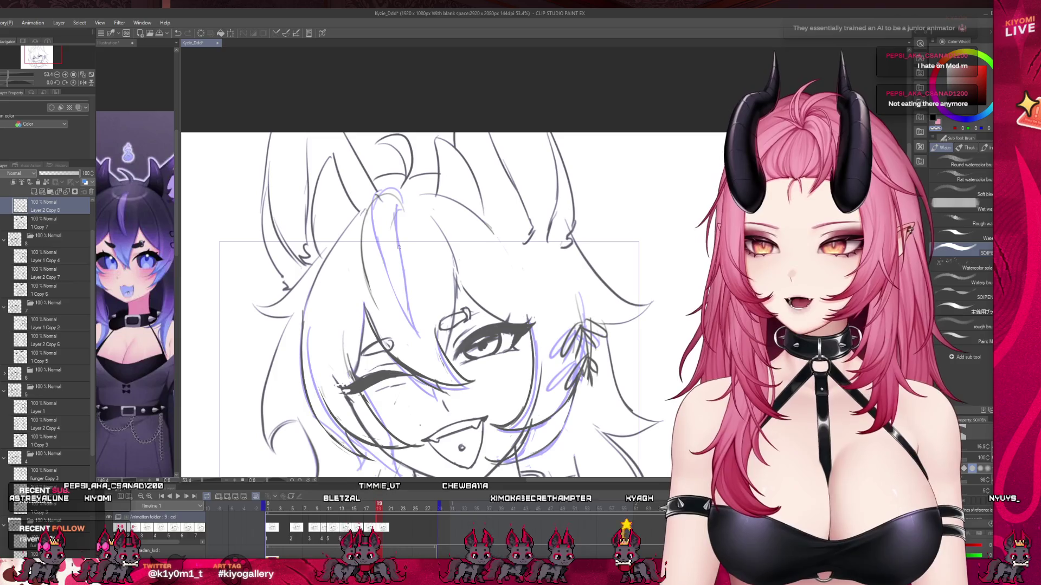